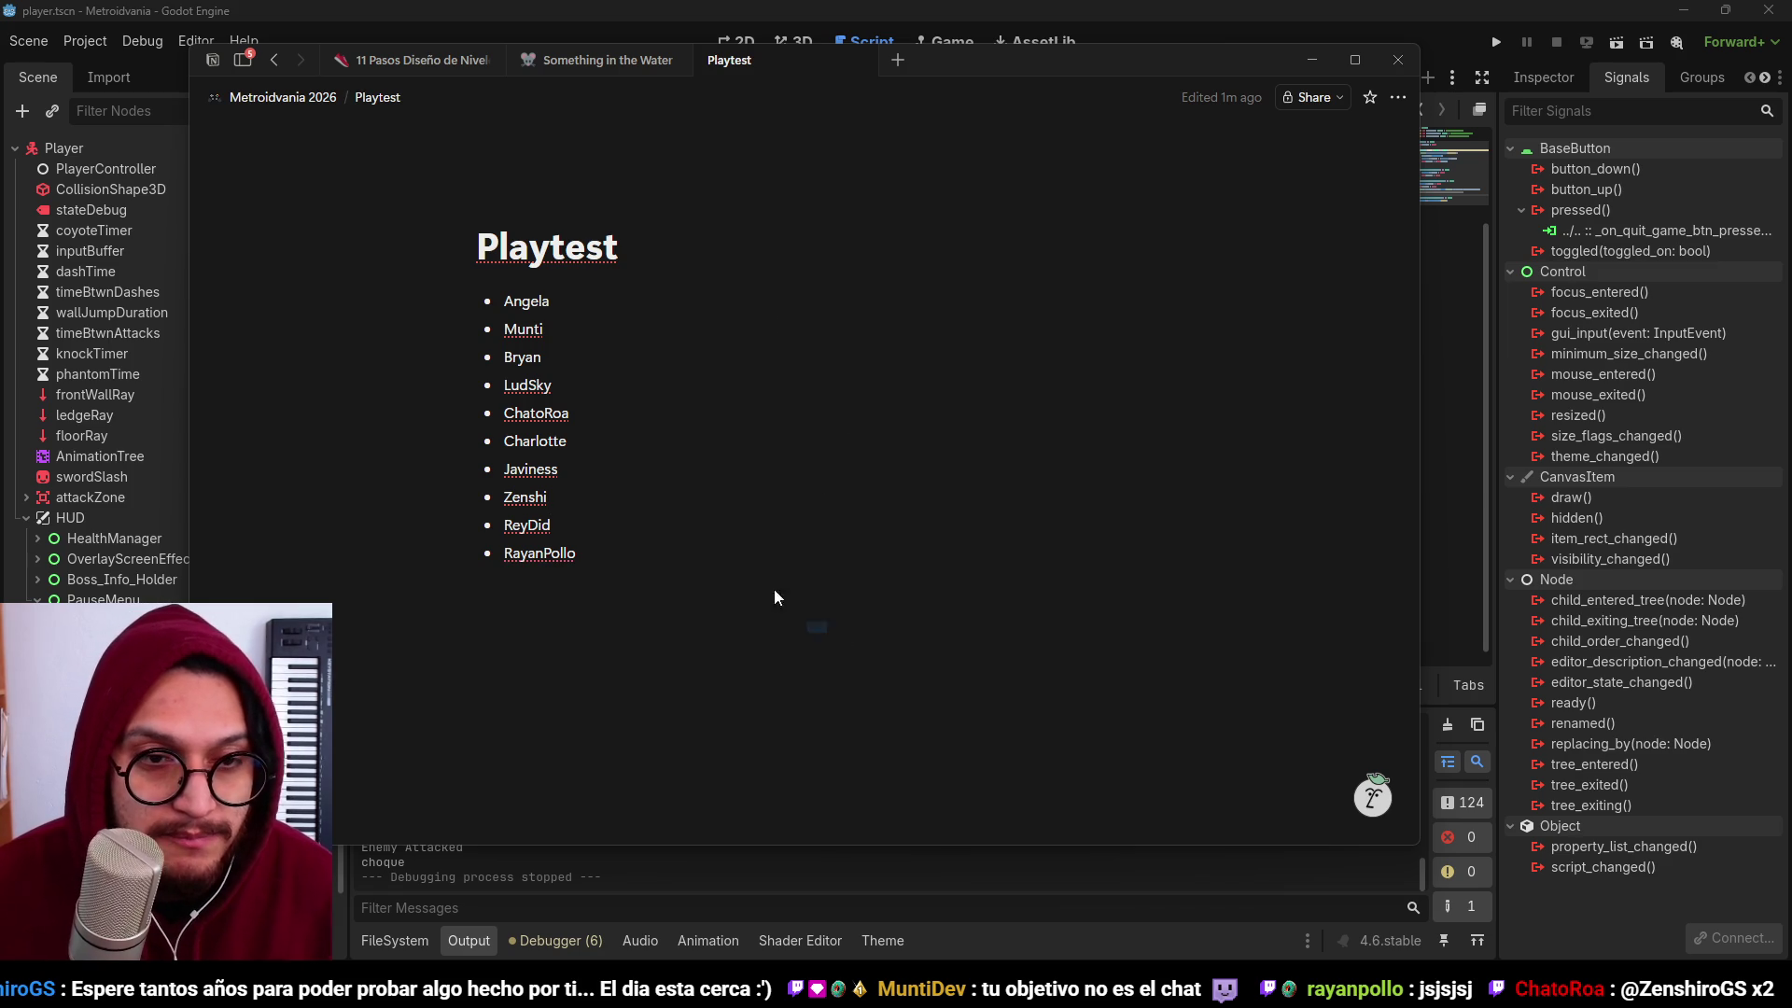
Step: Select some tester names, then glance at the Godot script editor before returning to the notes
drag(775, 597, 826, 248)
drag(799, 672, 641, 338)
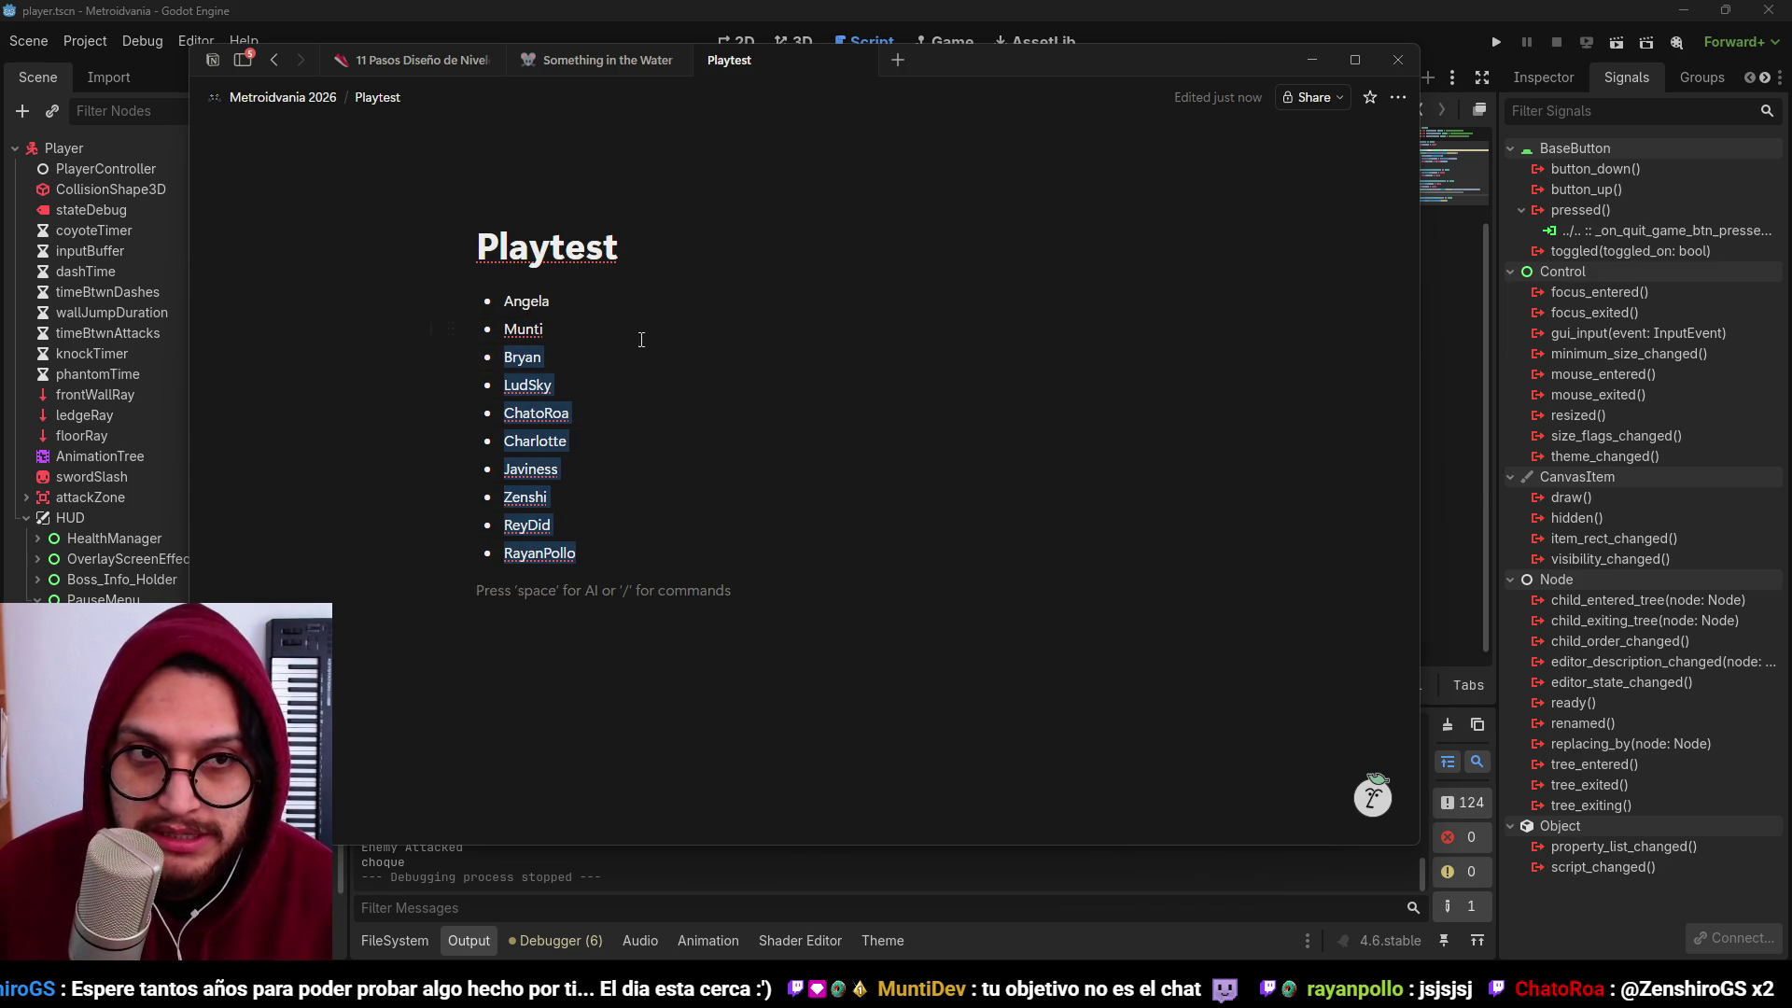
click(641, 339)
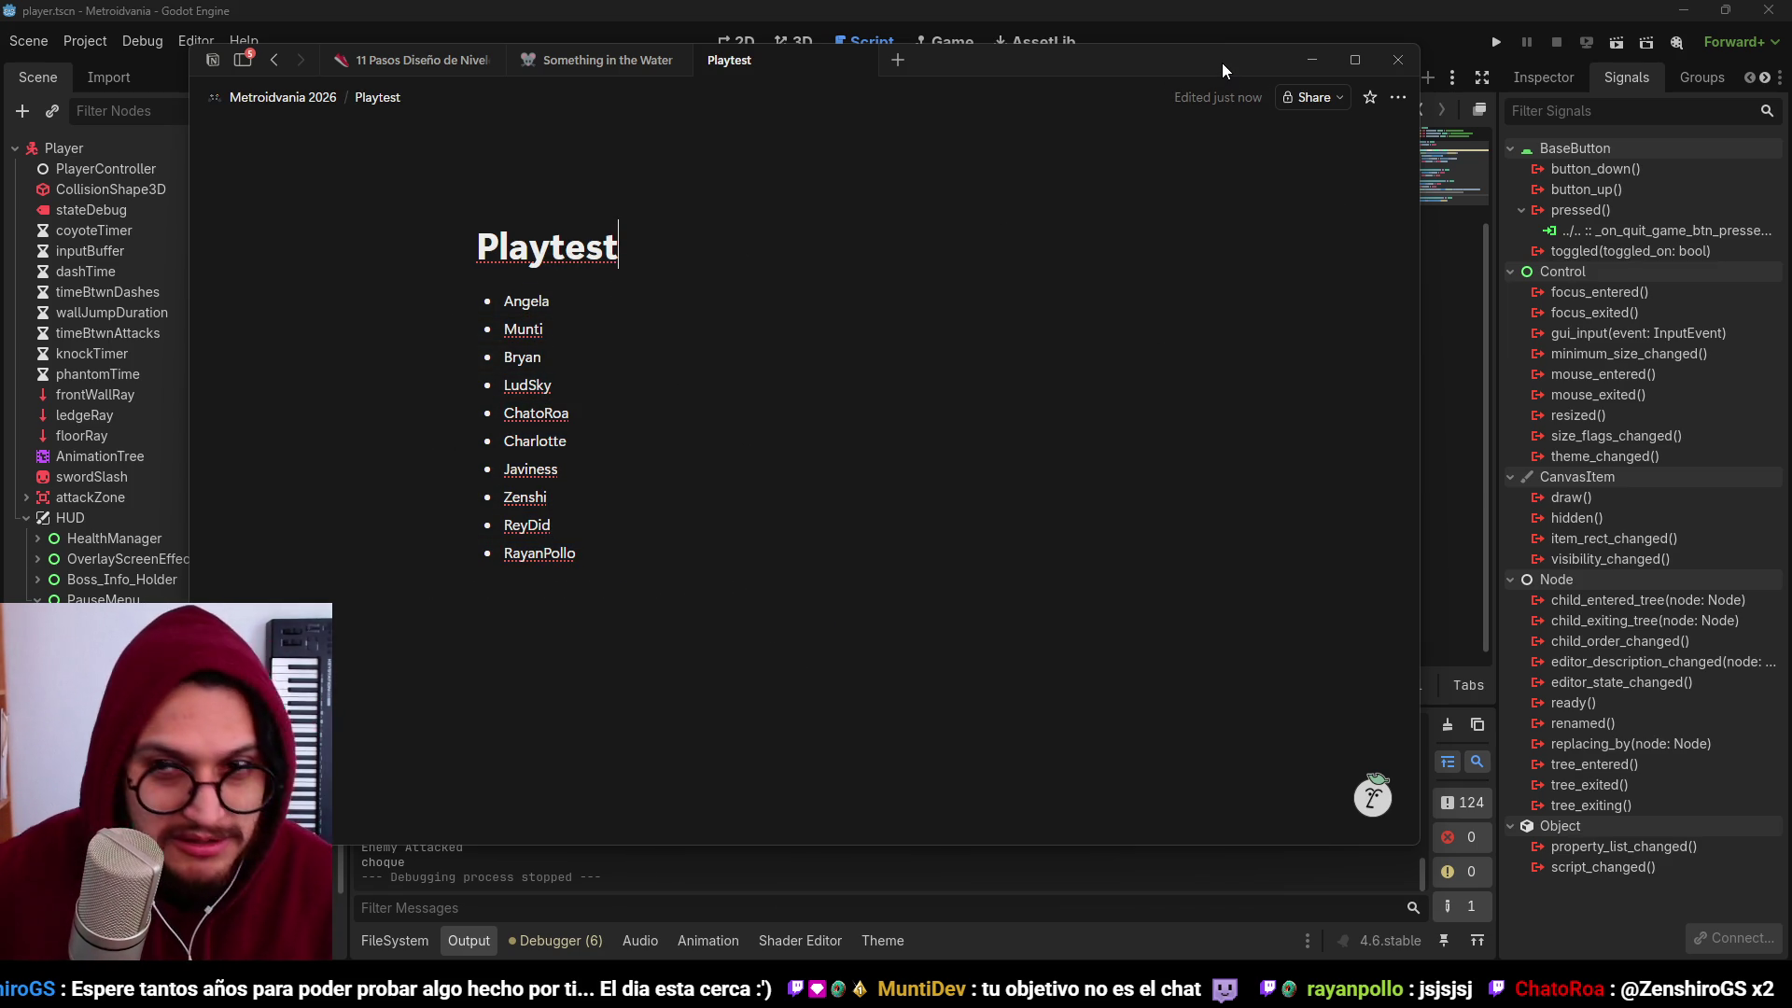
click(1312, 60)
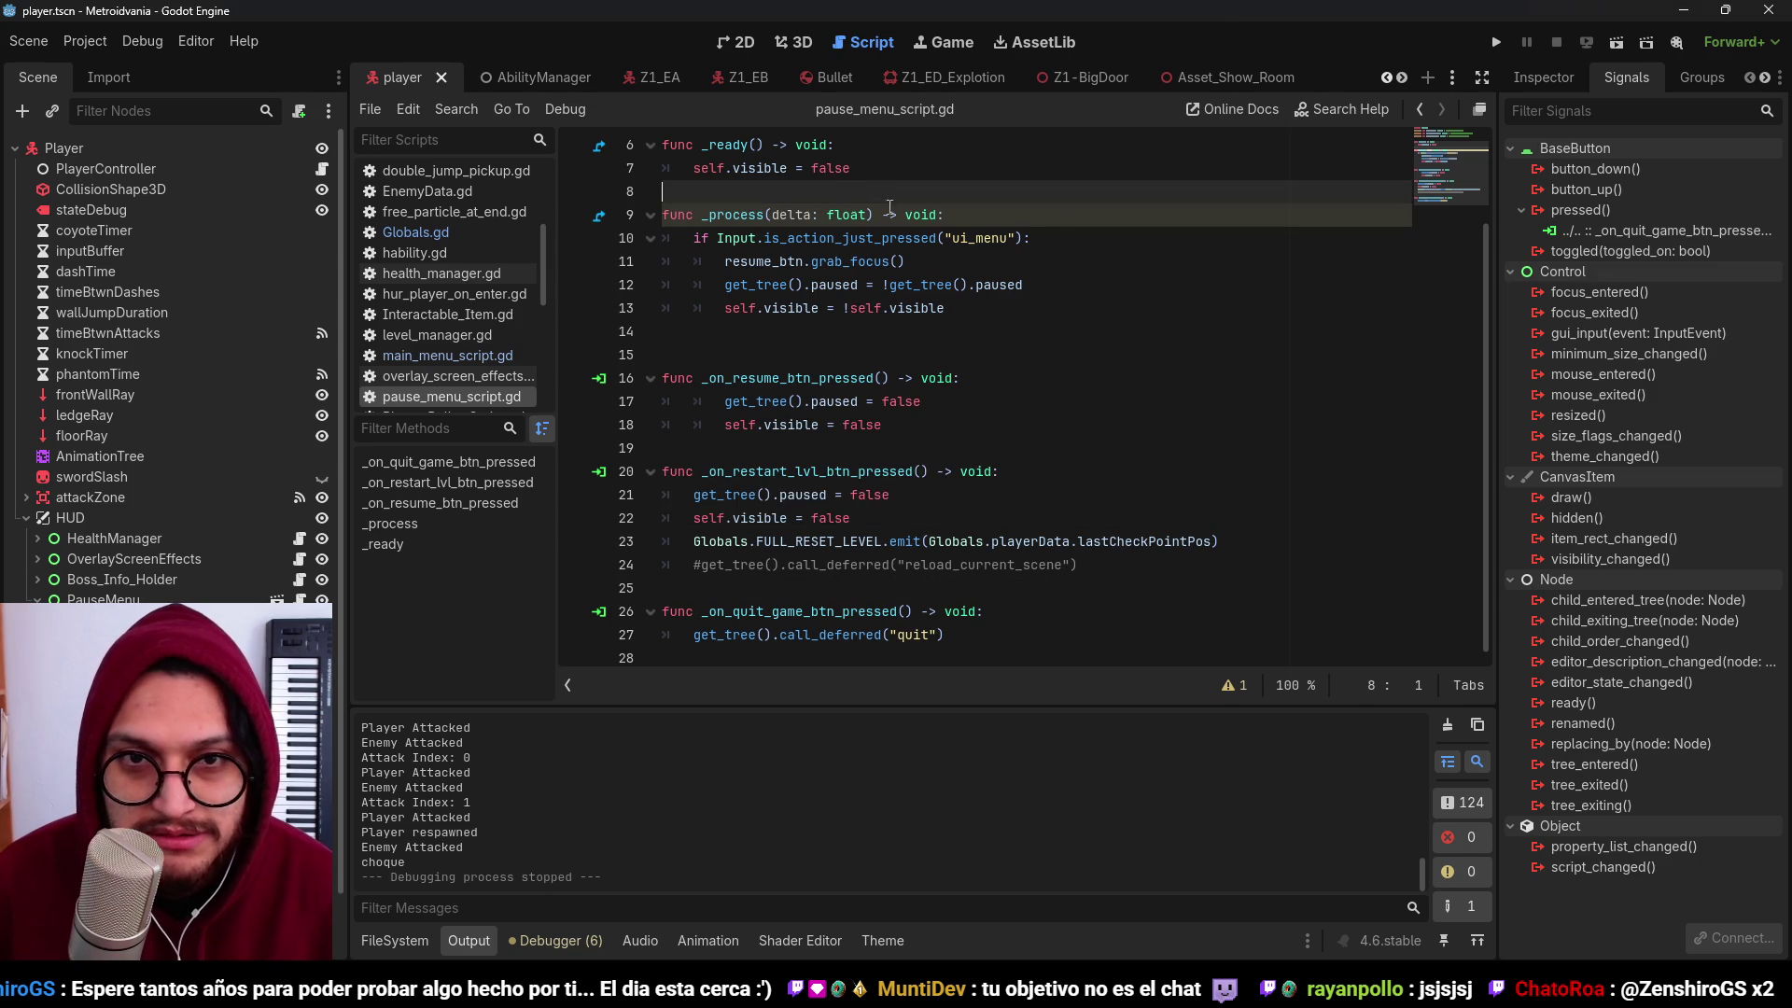
scroll(889, 207, up, 2)
scroll(895, 280, down, 2)
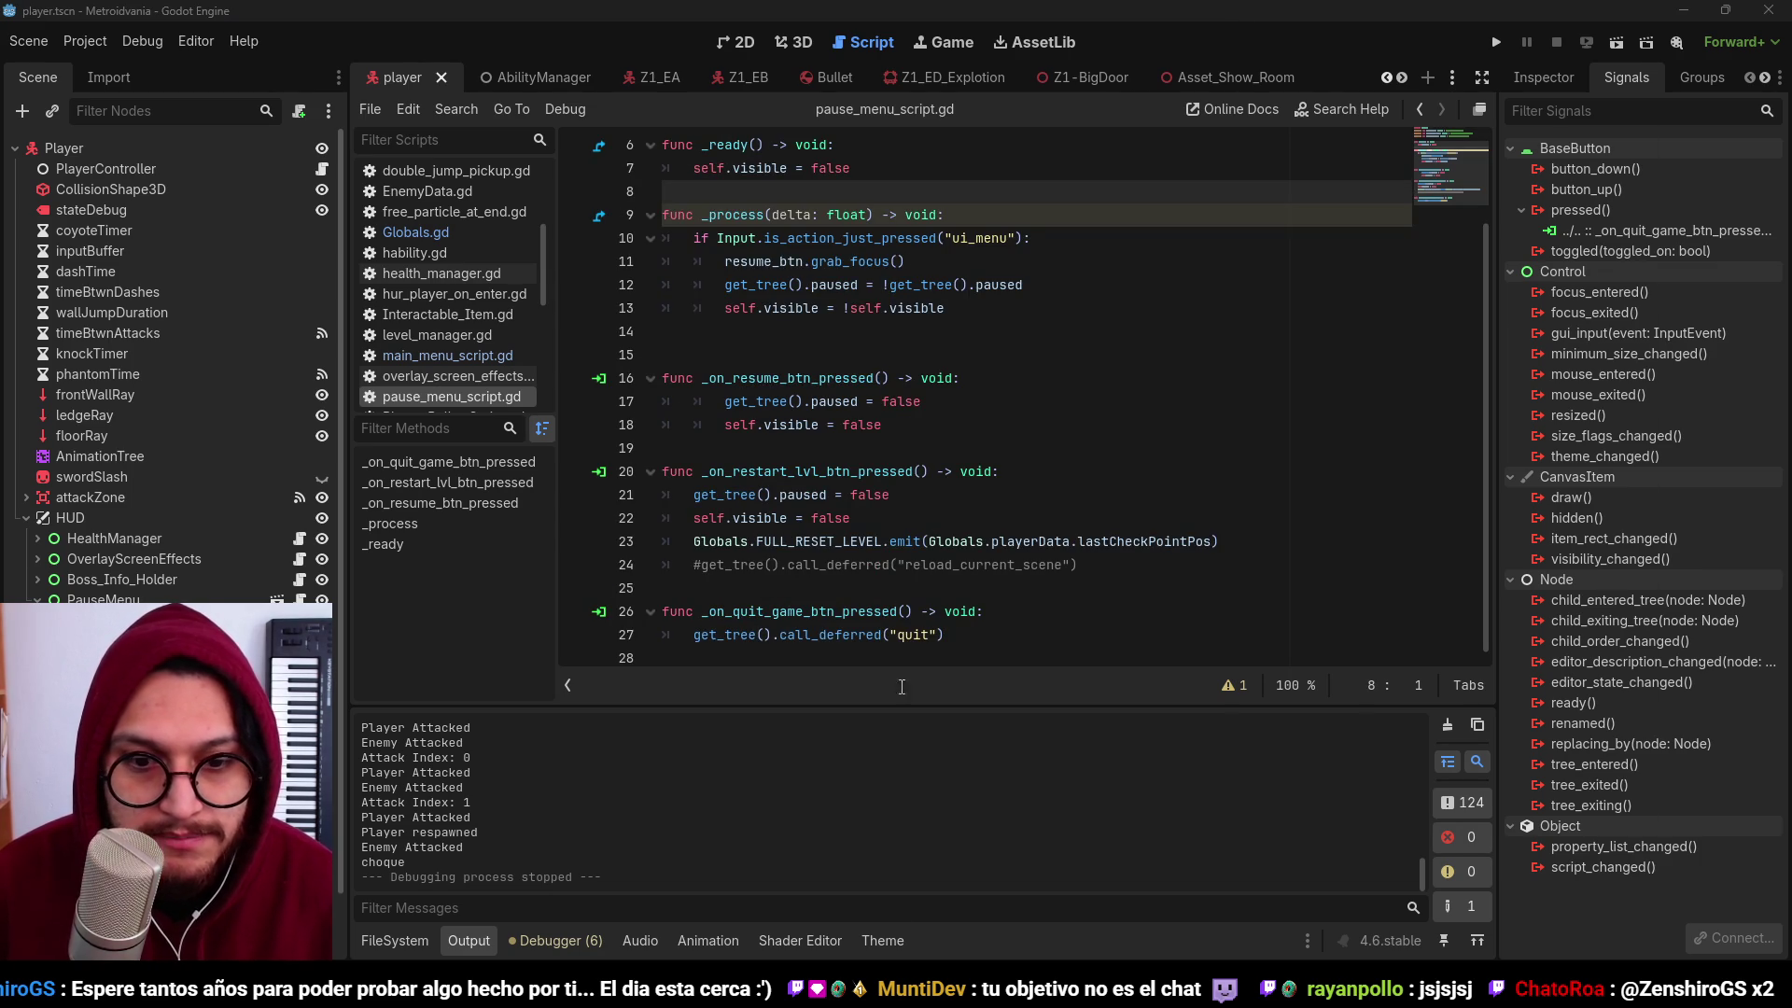
key(alt+Tab)
Step: Add bullets: camera-and-sound playtest video preferred, else audio only, and 'Formulario'
click(640, 672)
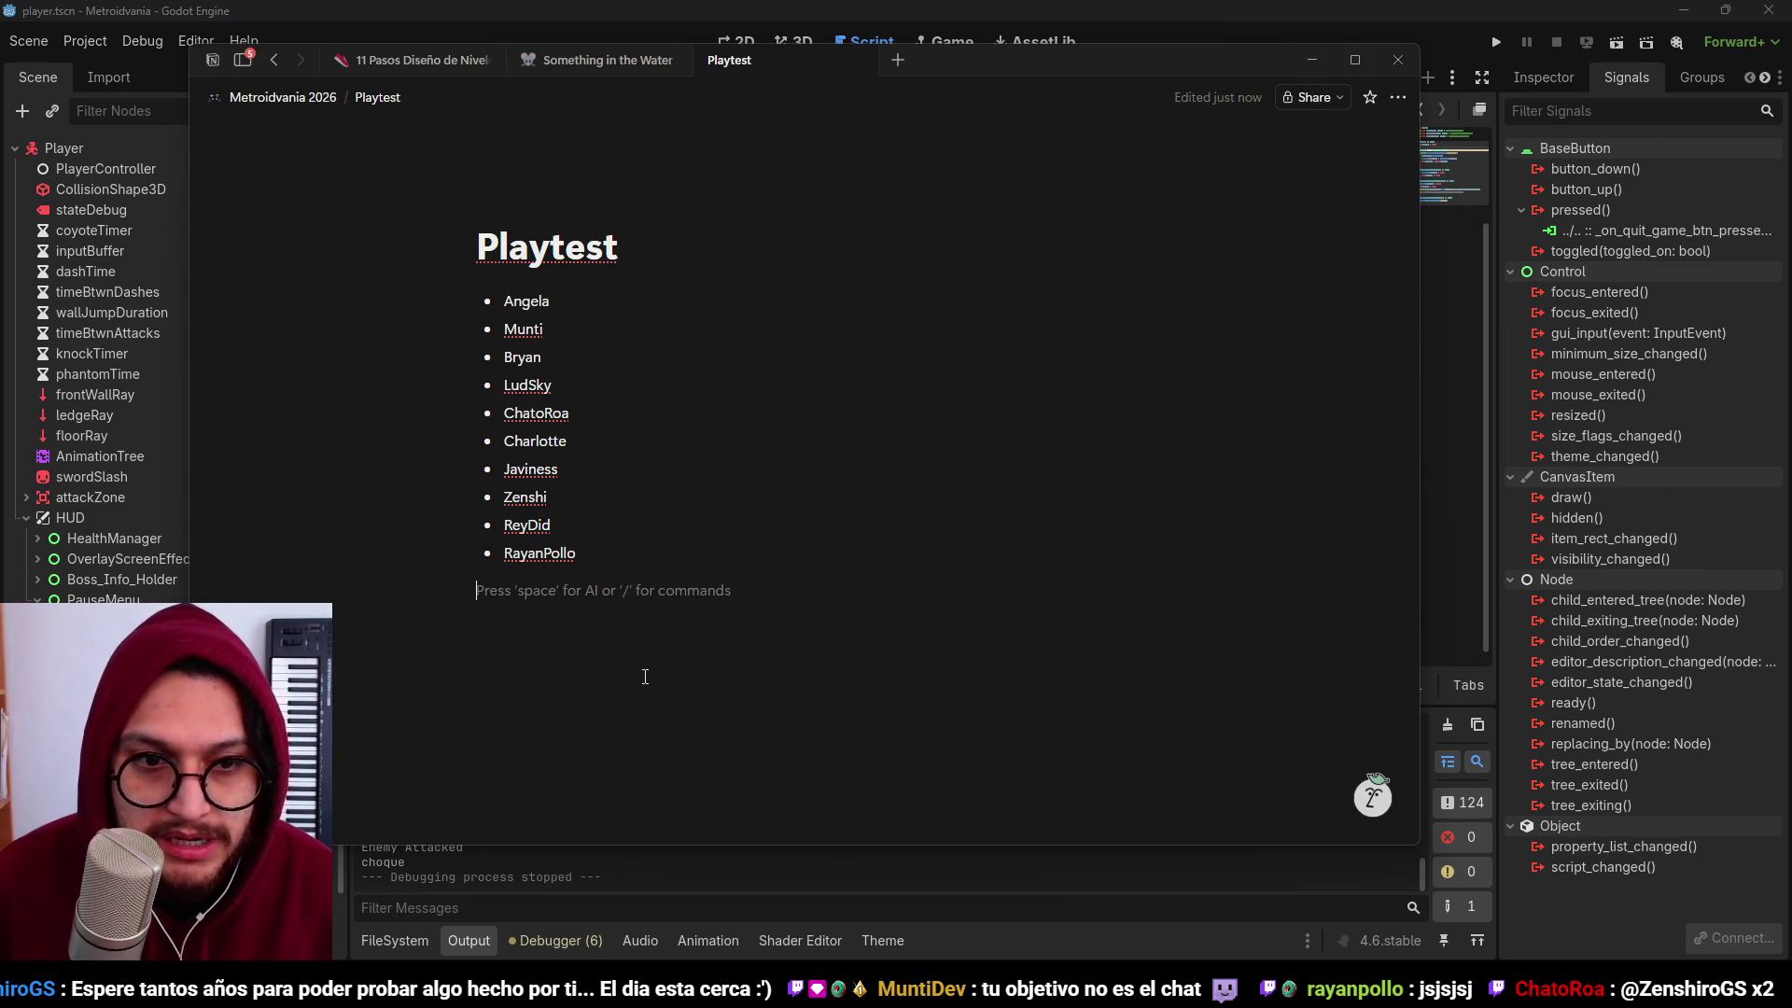
key(Return)
key(space)
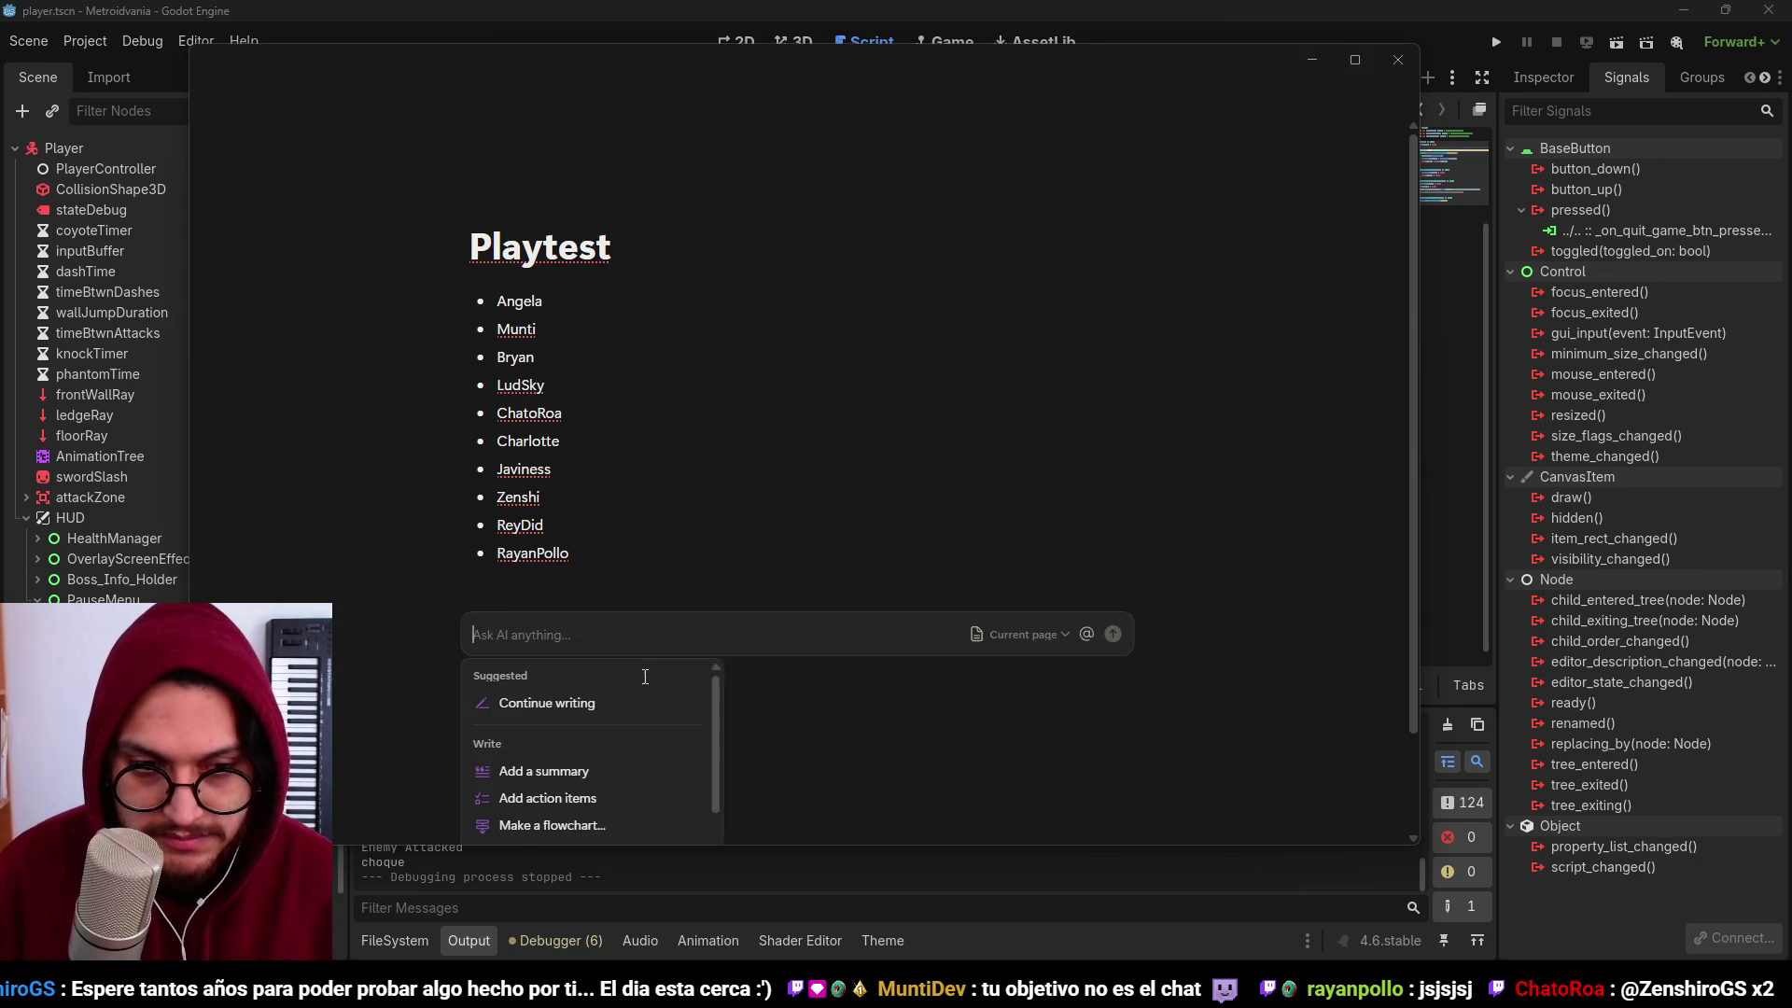
key(Escape)
text(-)
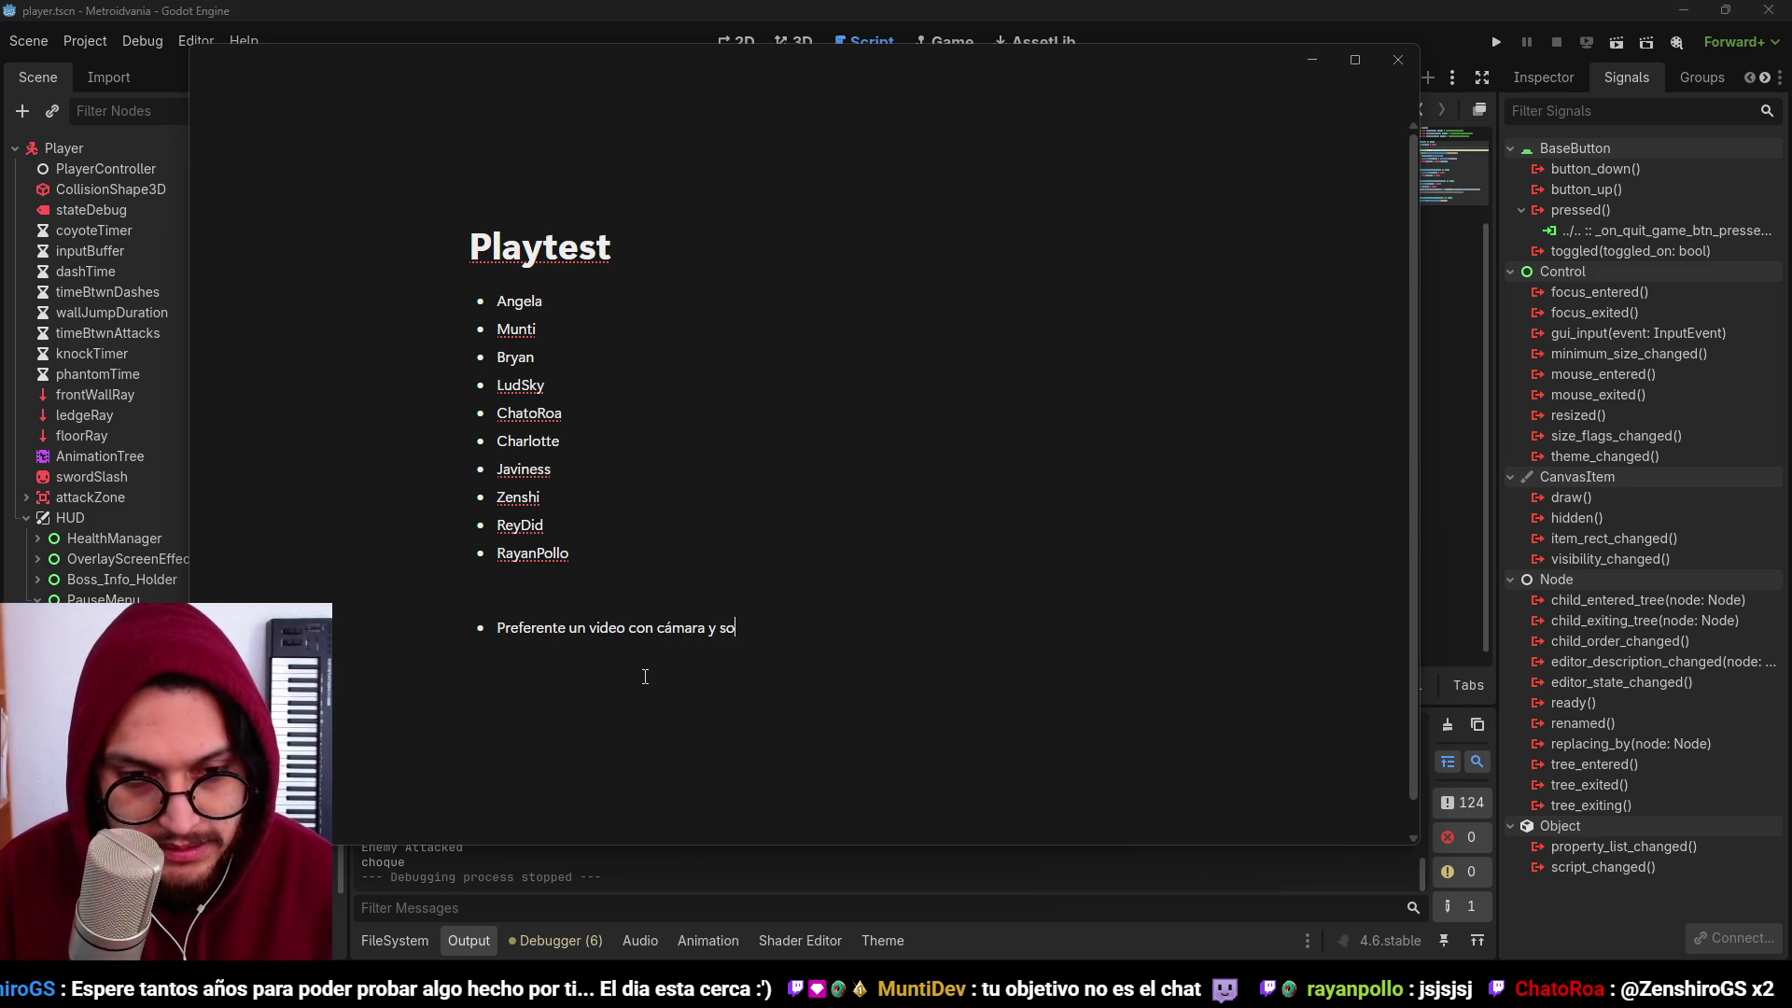
text(aytest)
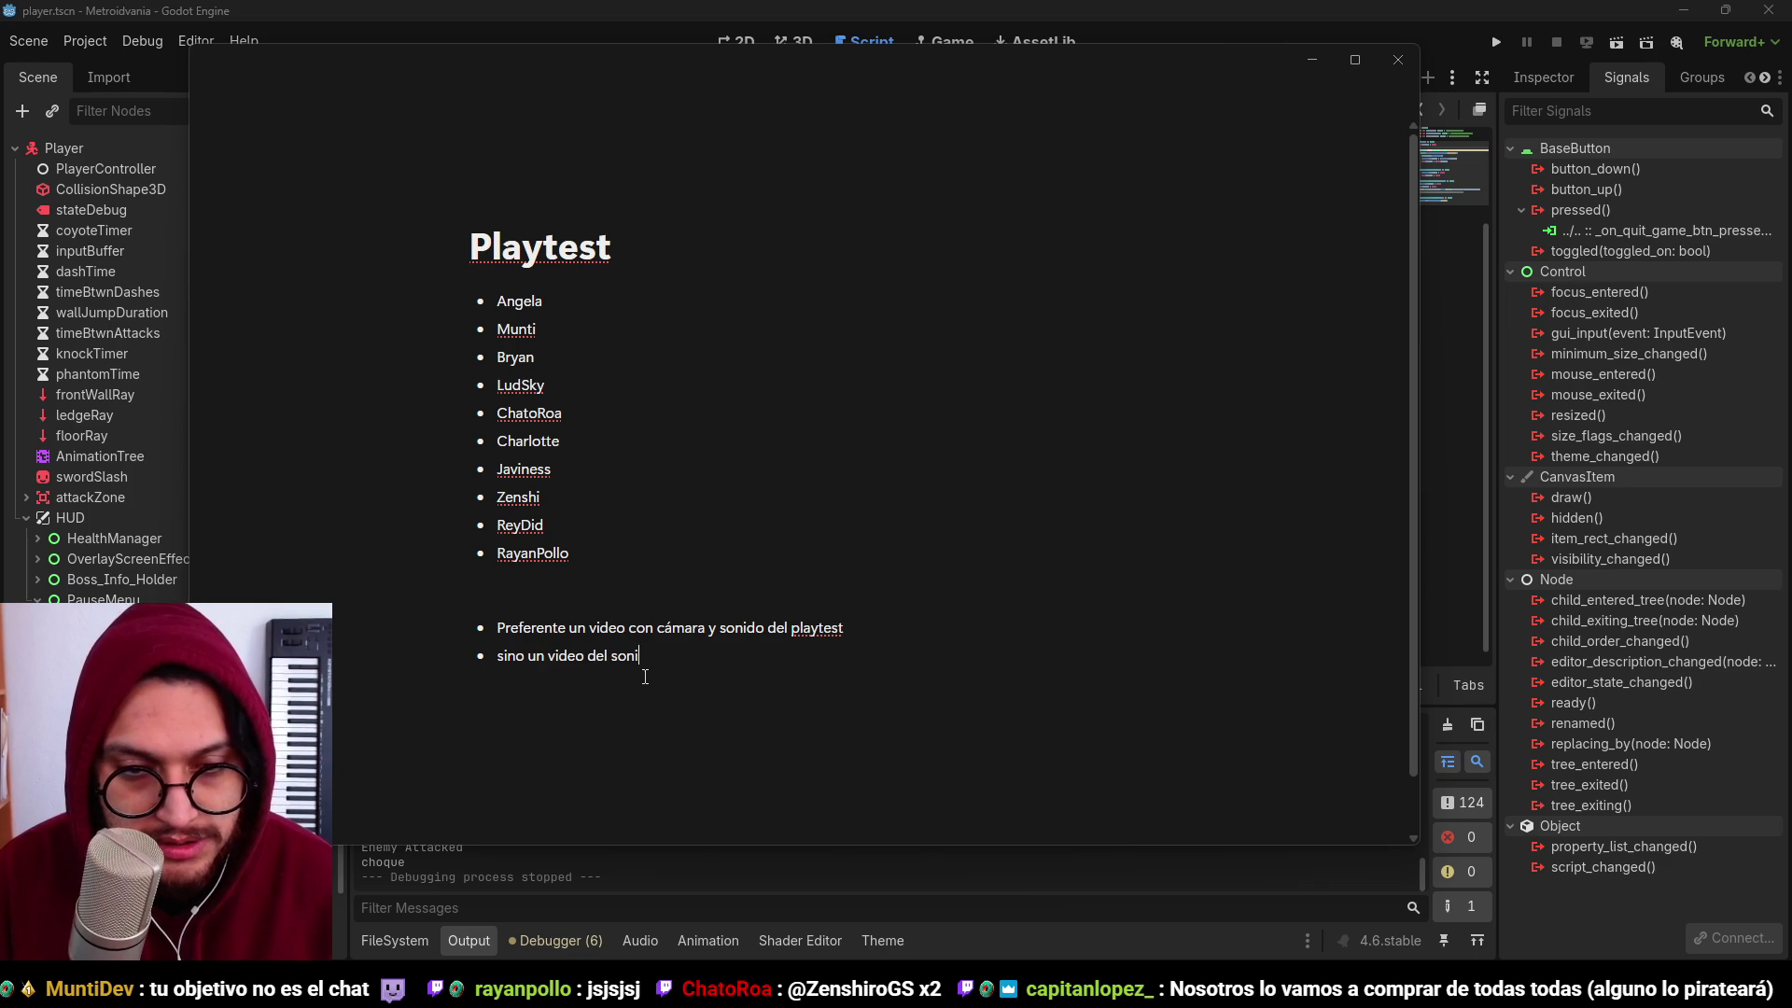
text(con el playtest)
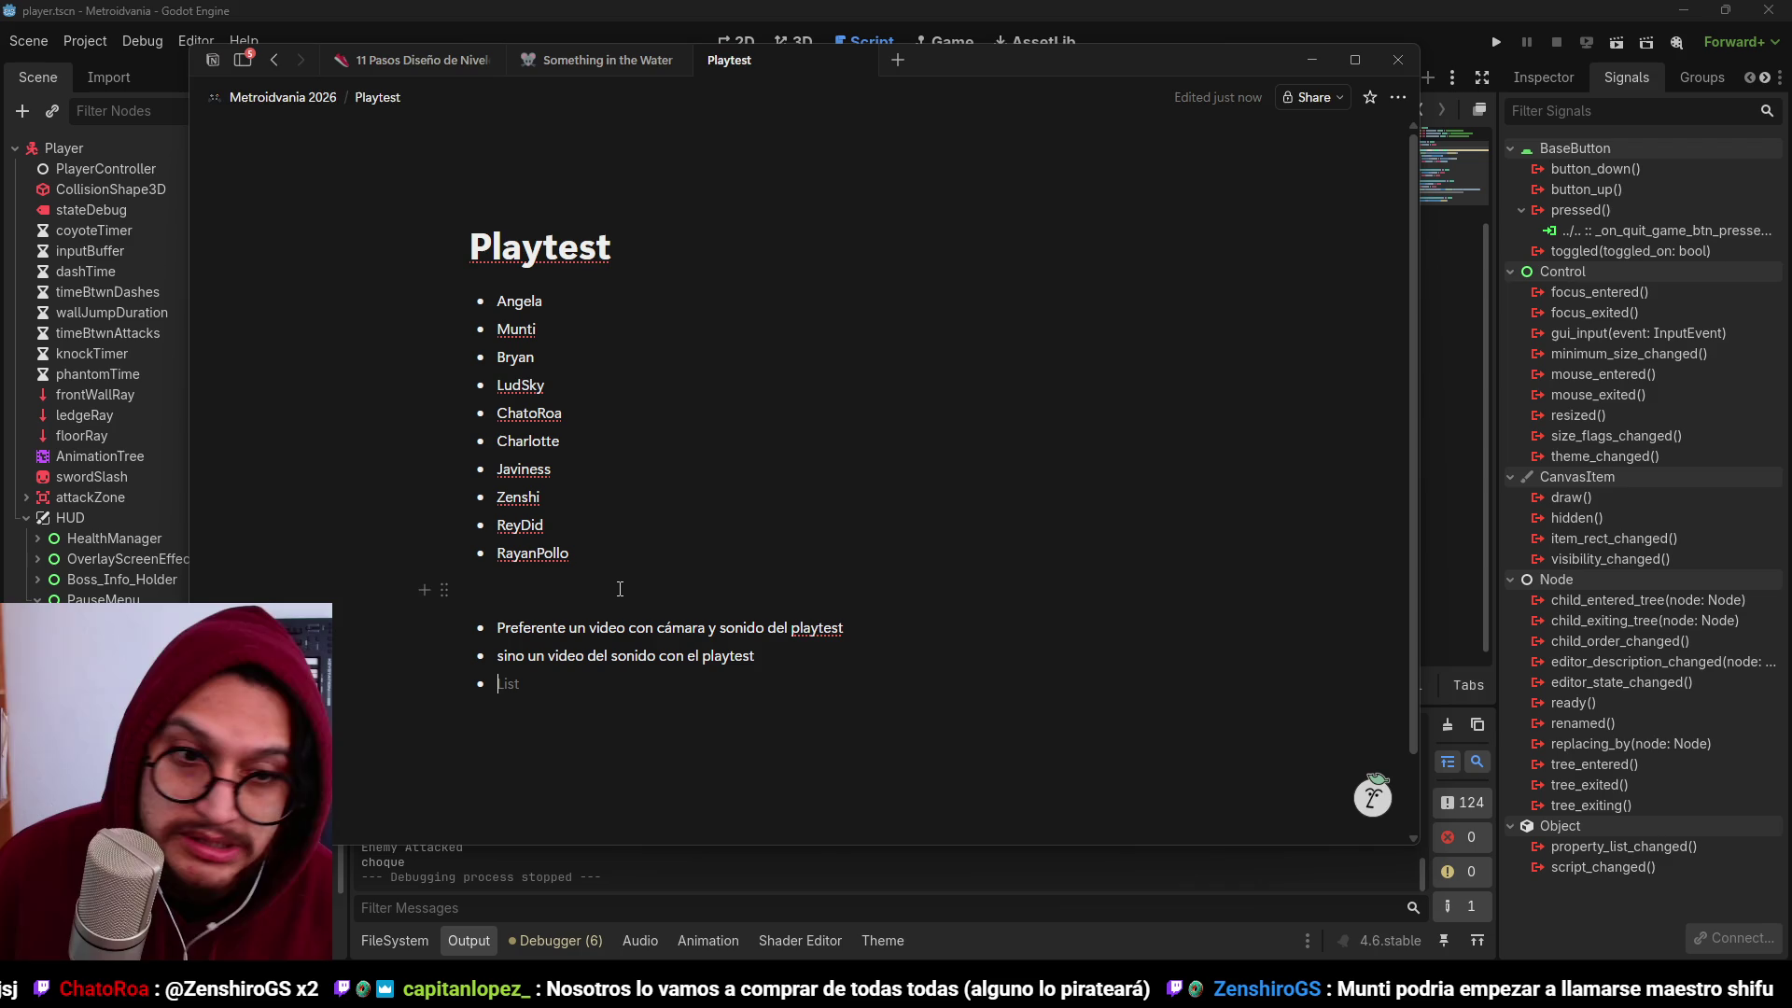
text(Formulario)
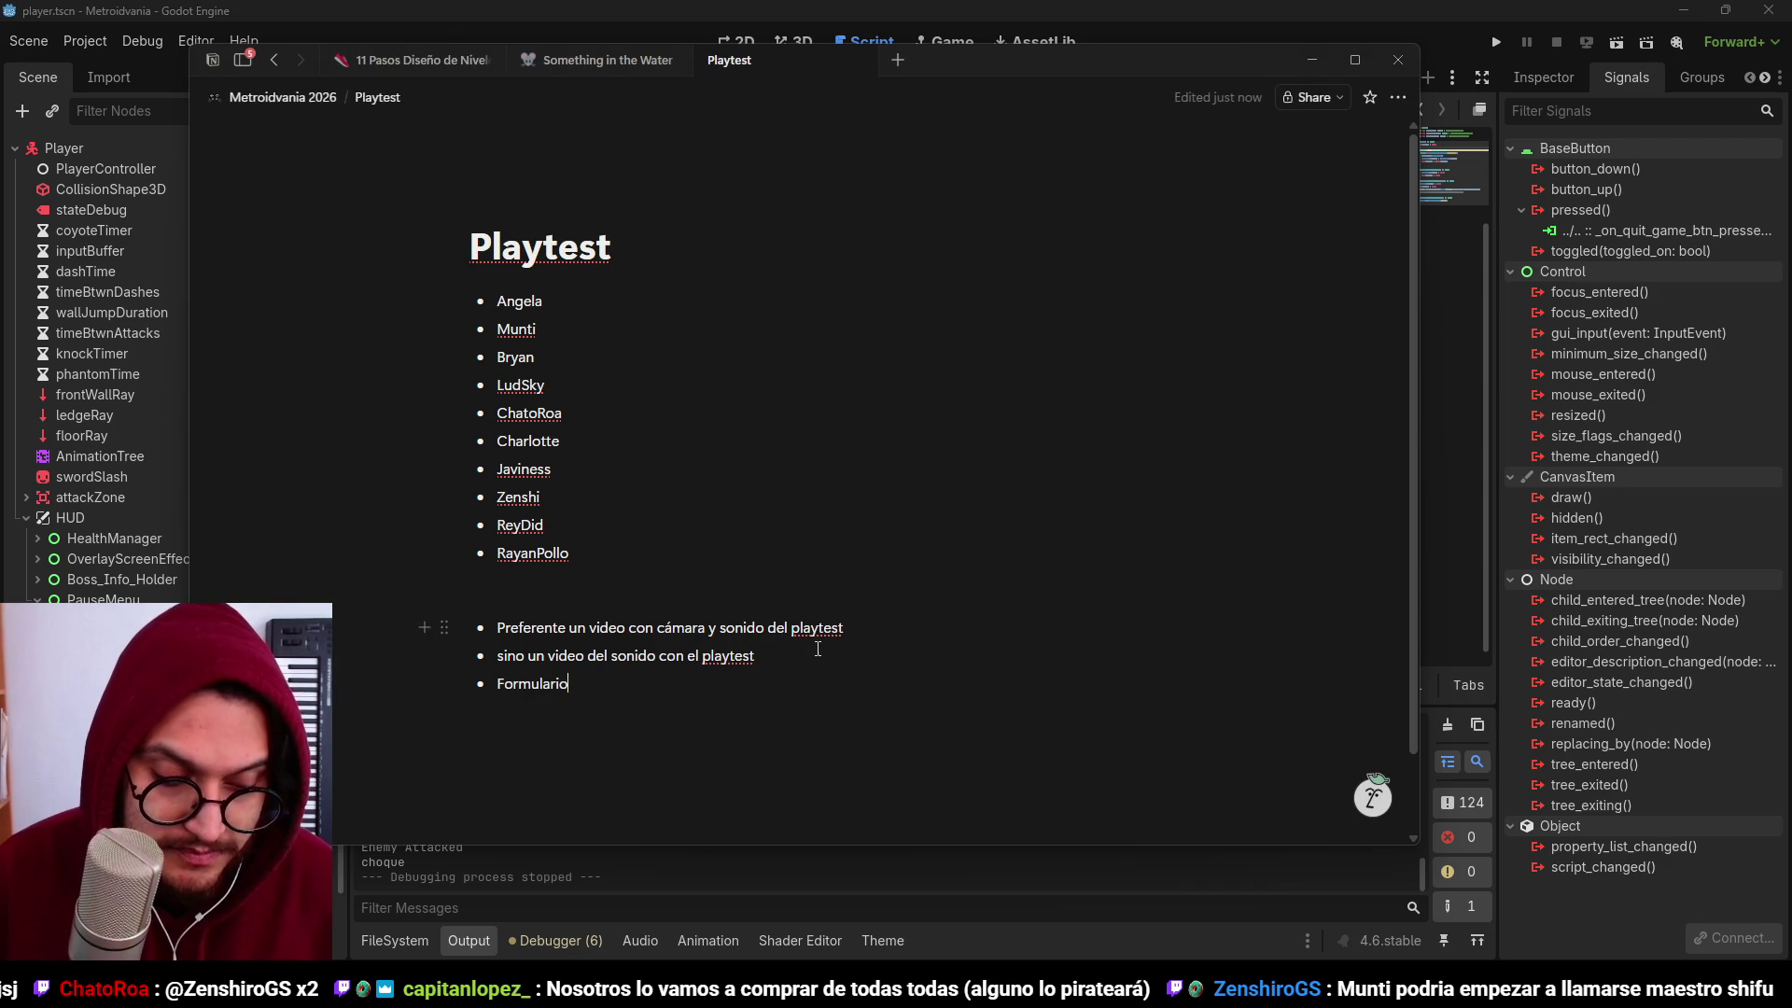
scroll(817, 649, down, 1)
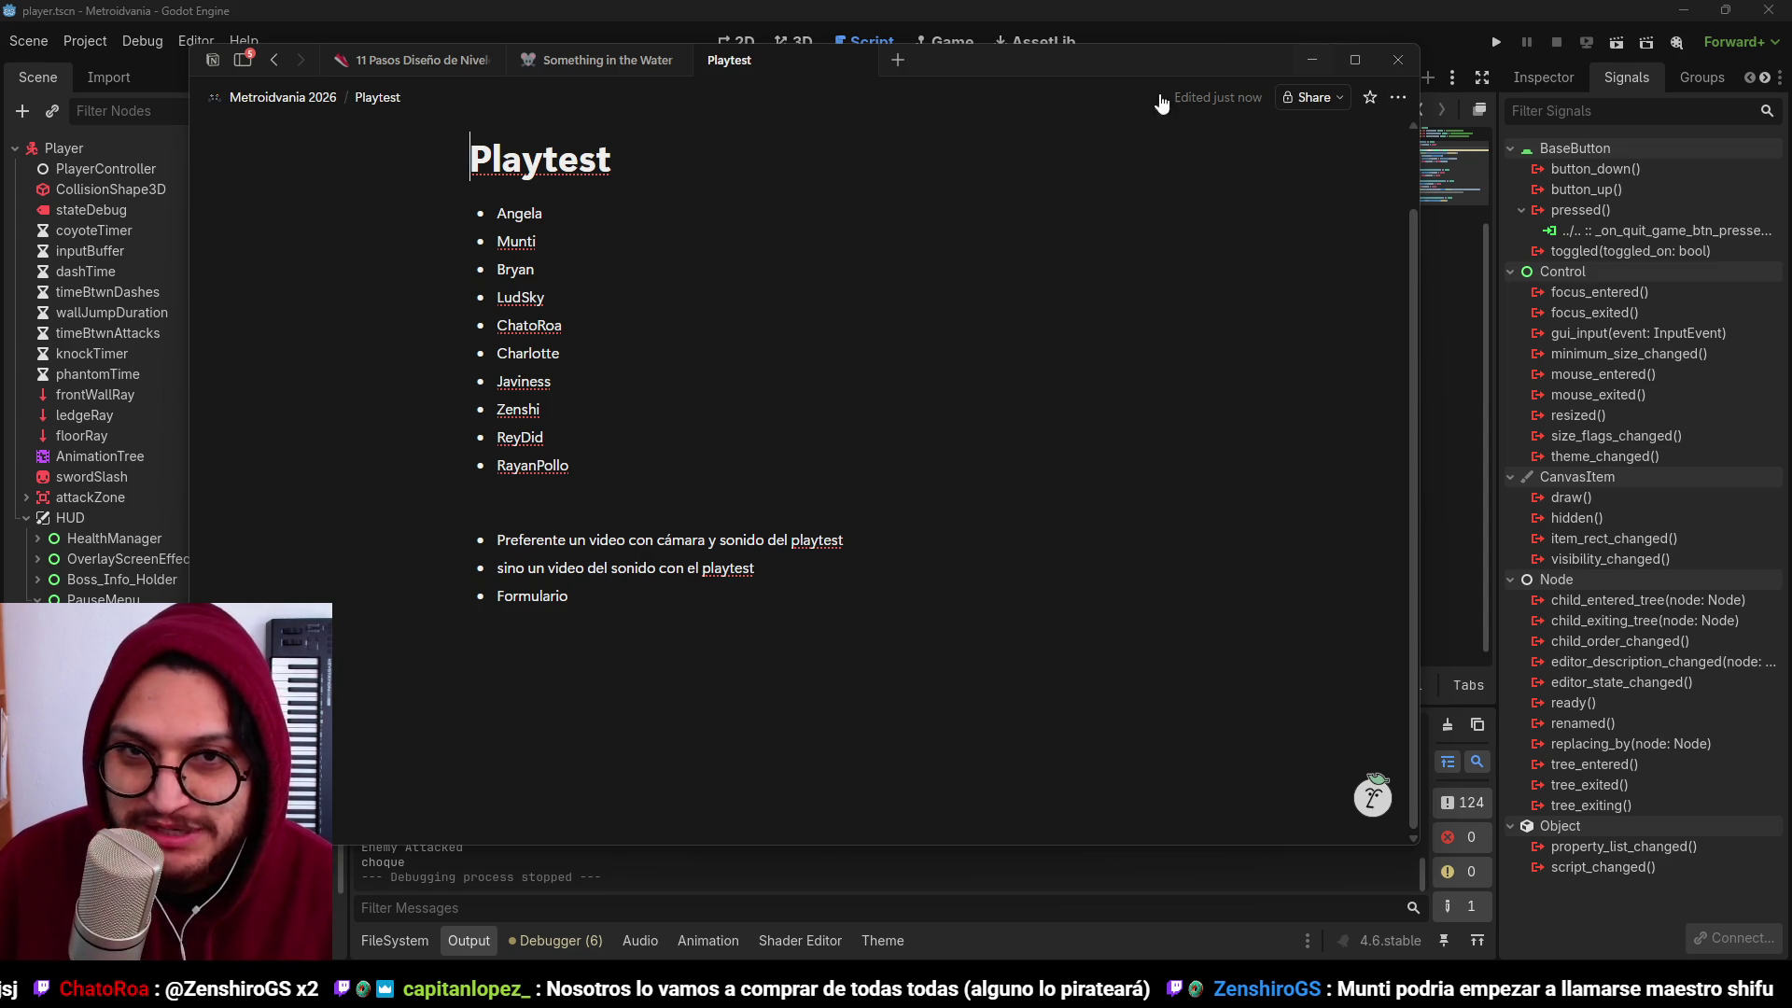
Step: Launch the game with F5 and run and jump through the level, respawning after a death
click(1316, 9)
key(F5)
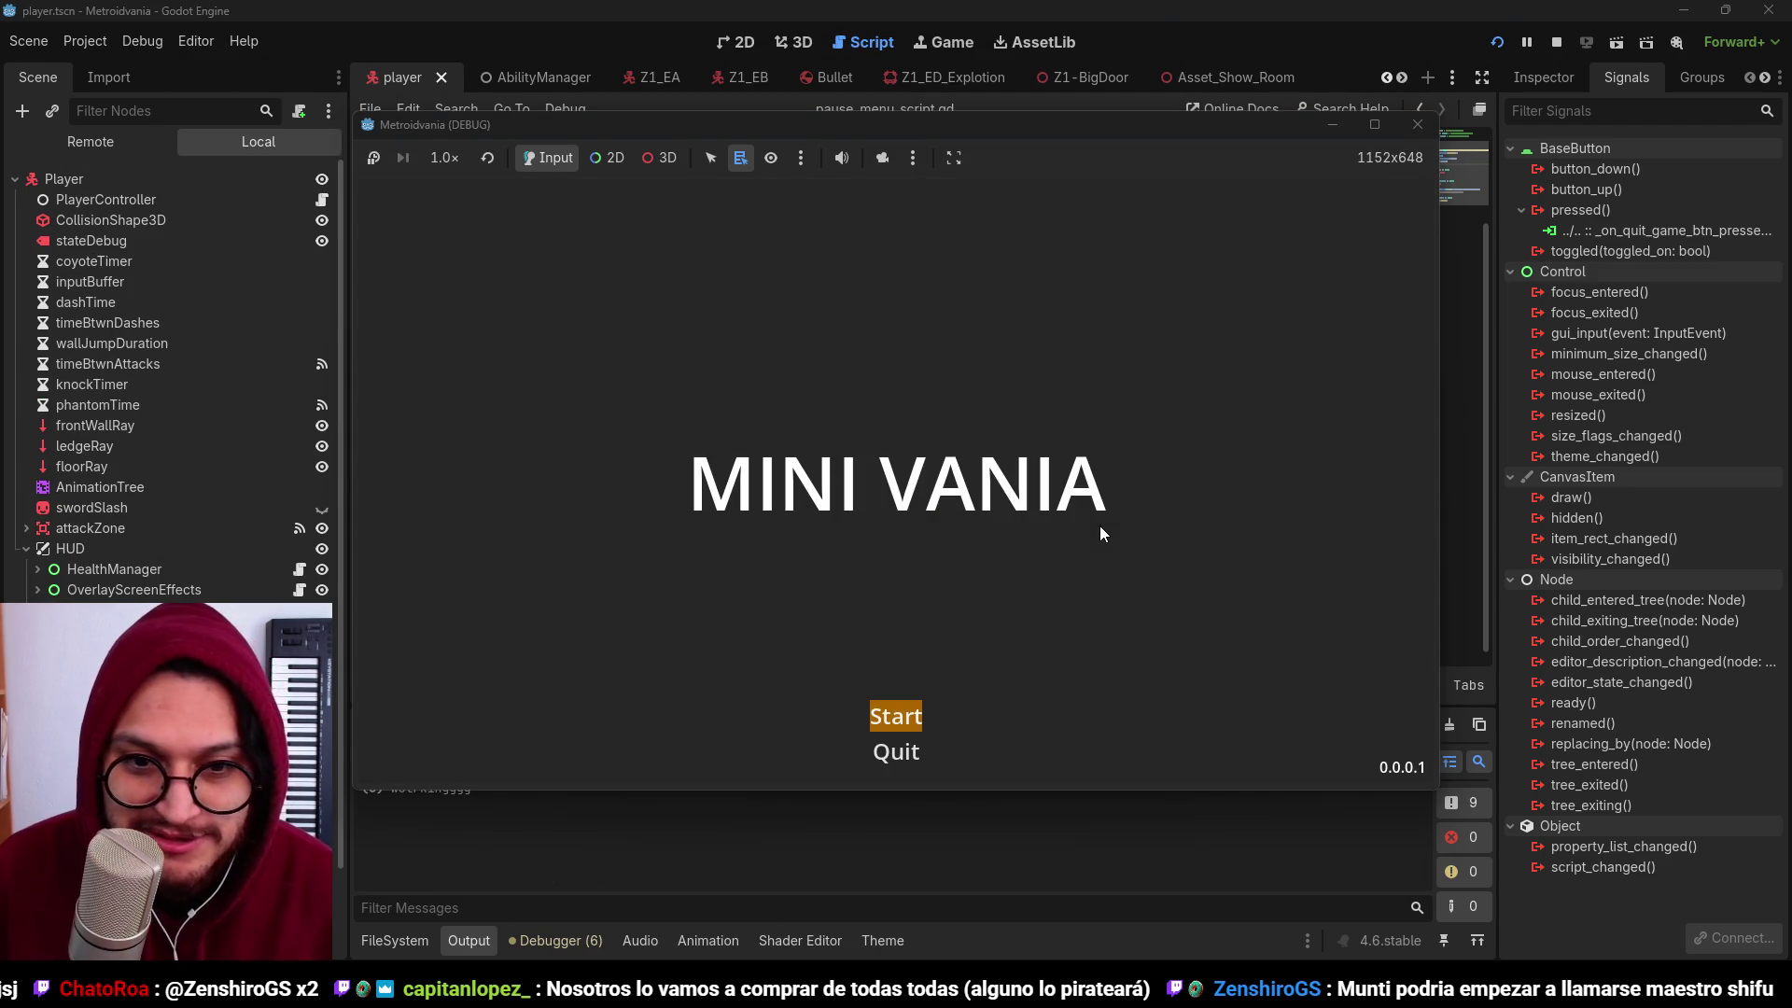
key(Return)
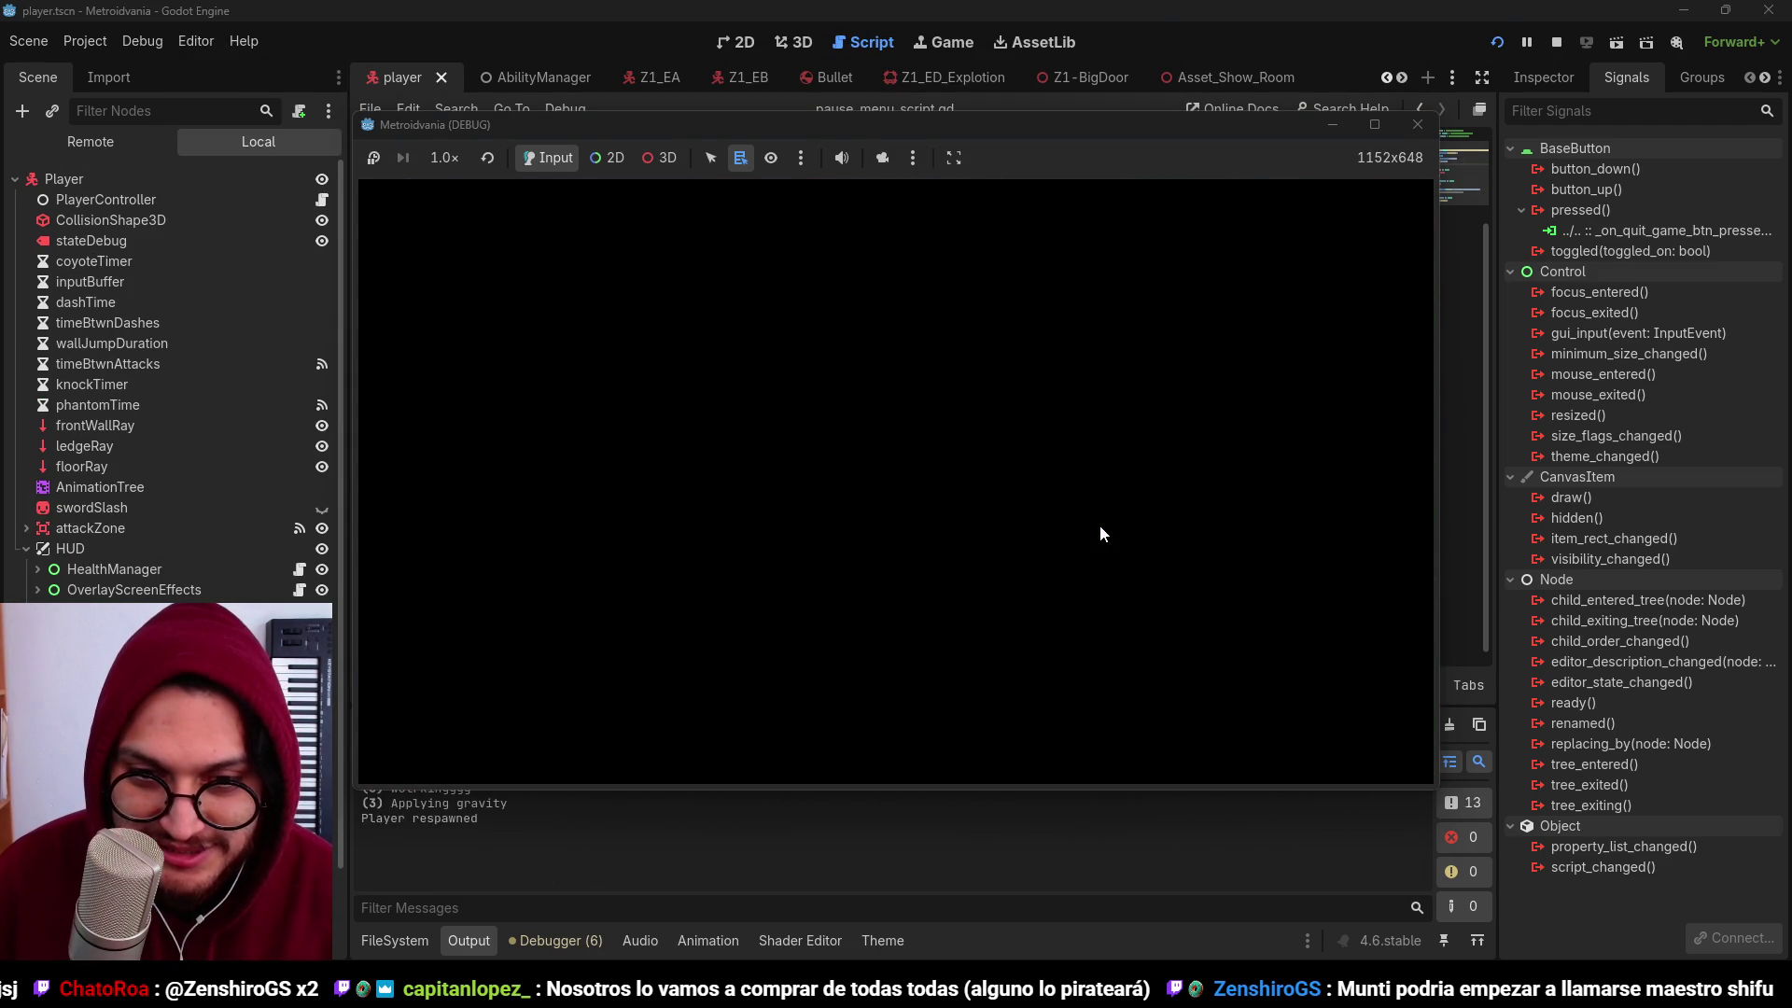
key(s)
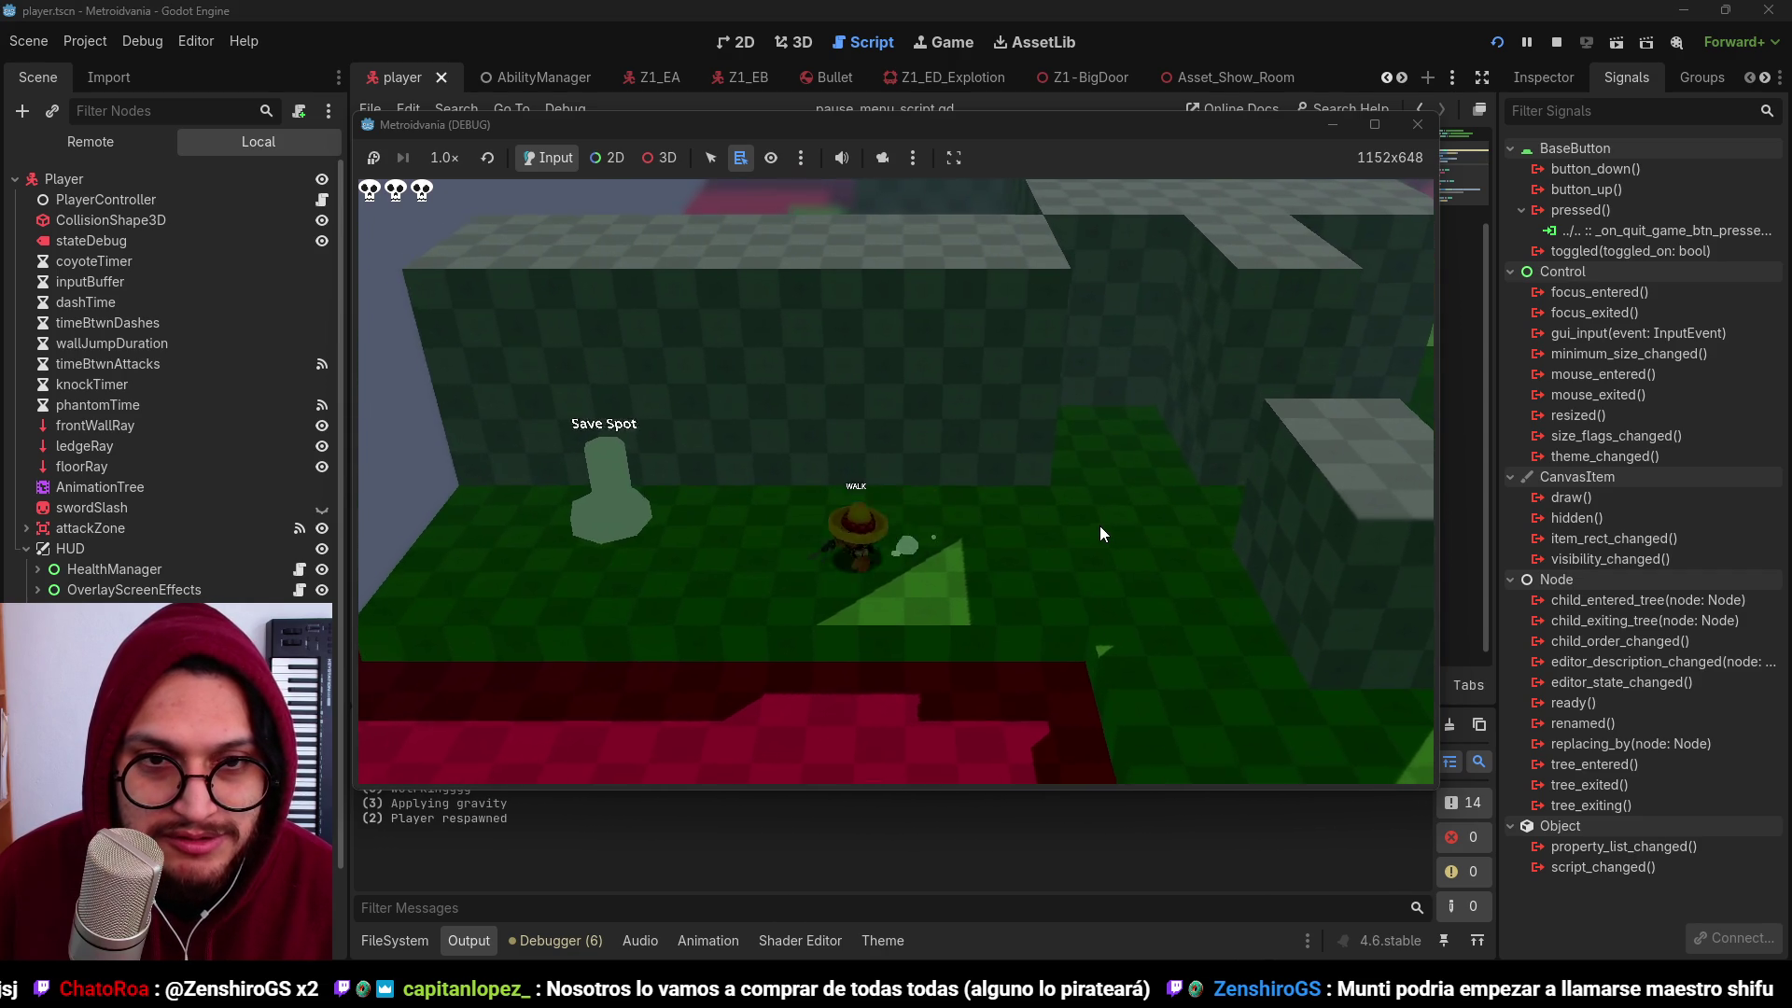
key(space)
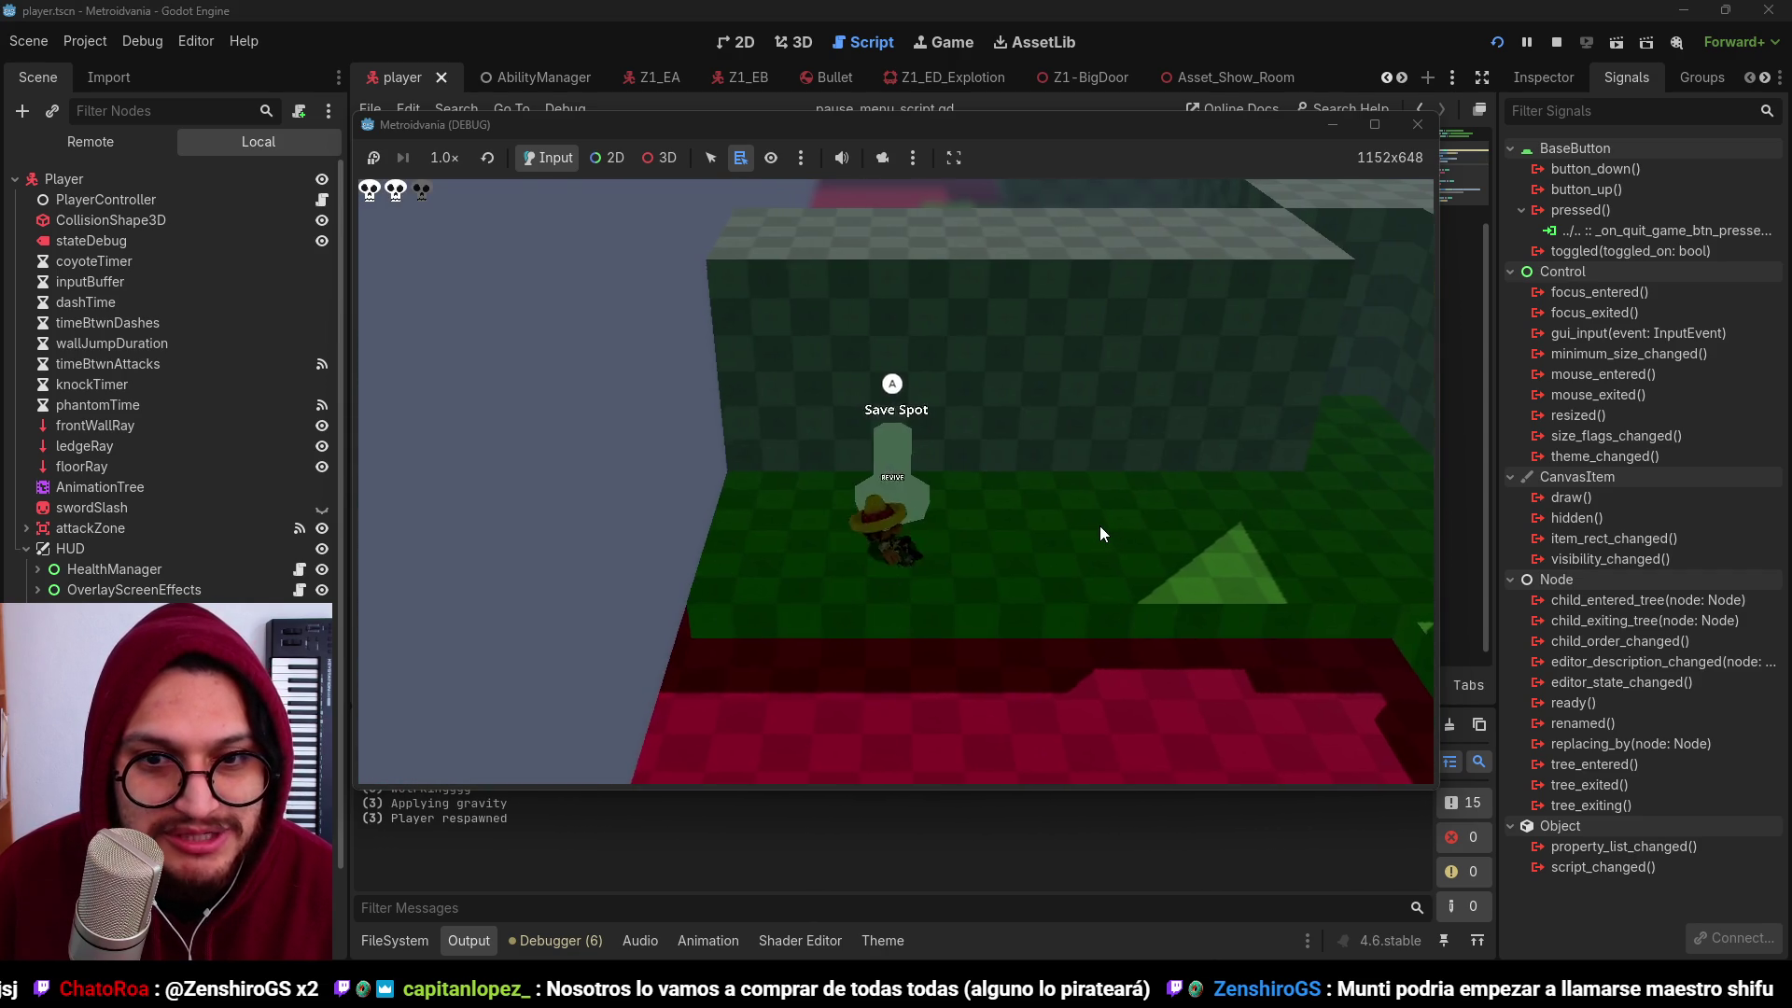
key(d)
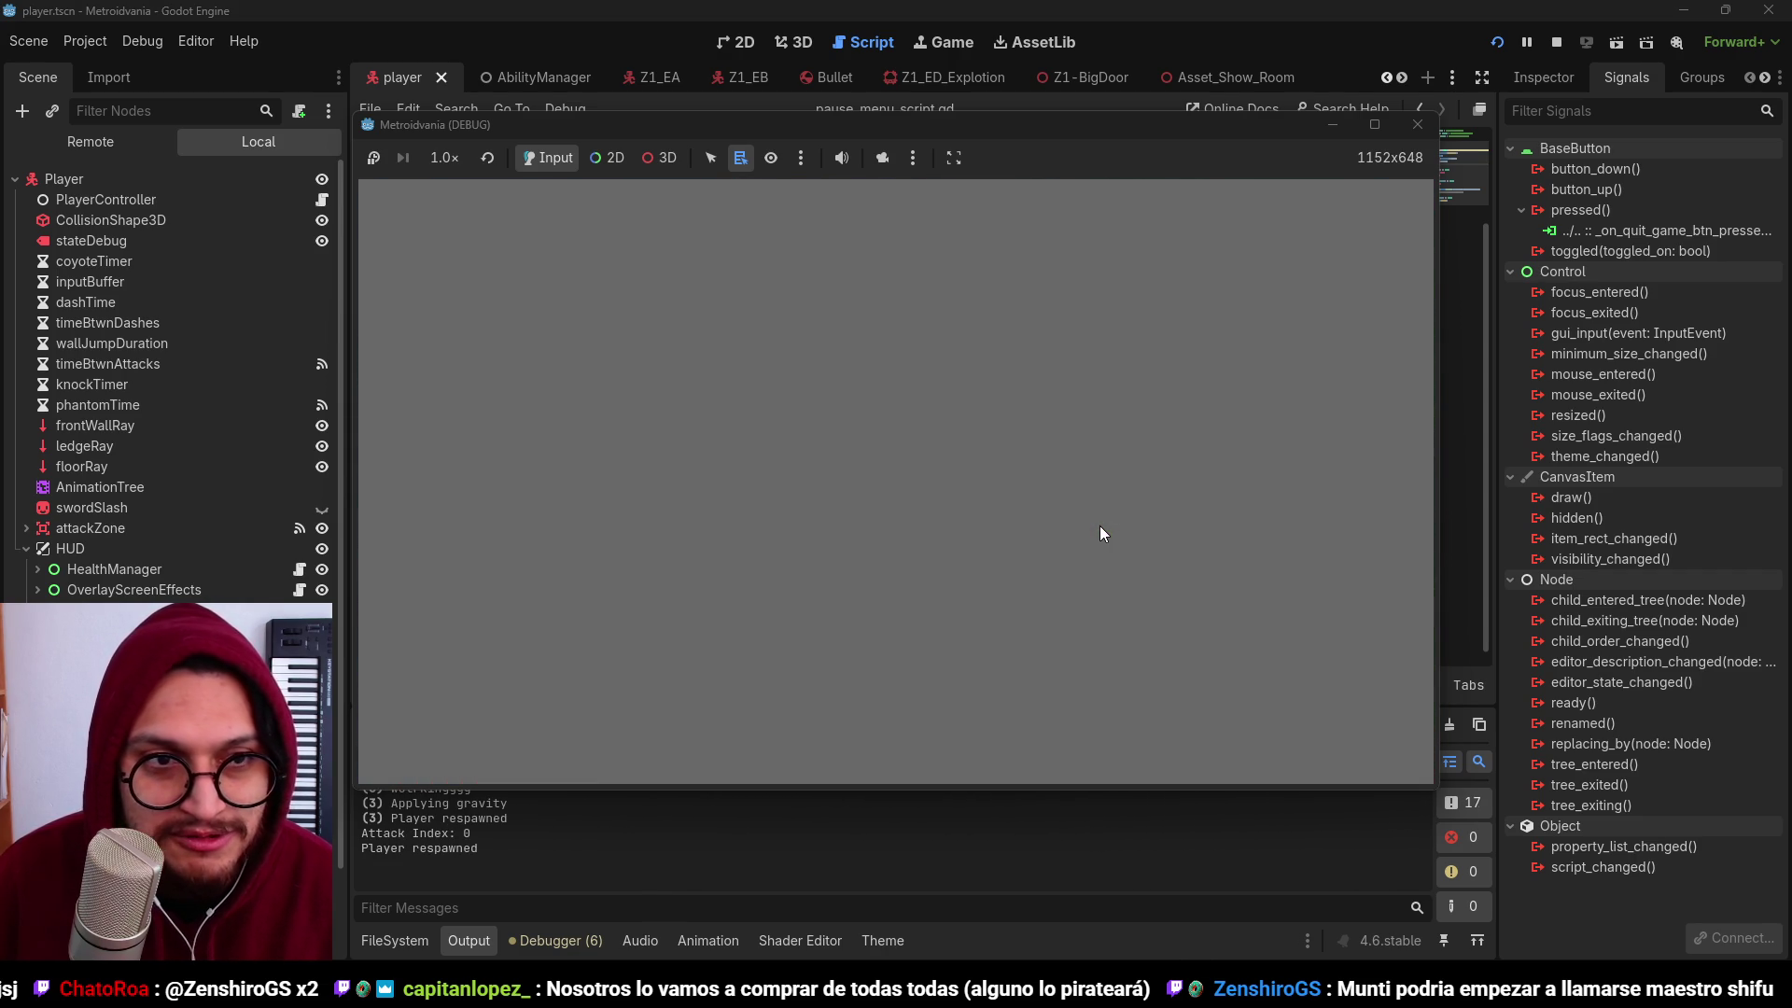
key(d)
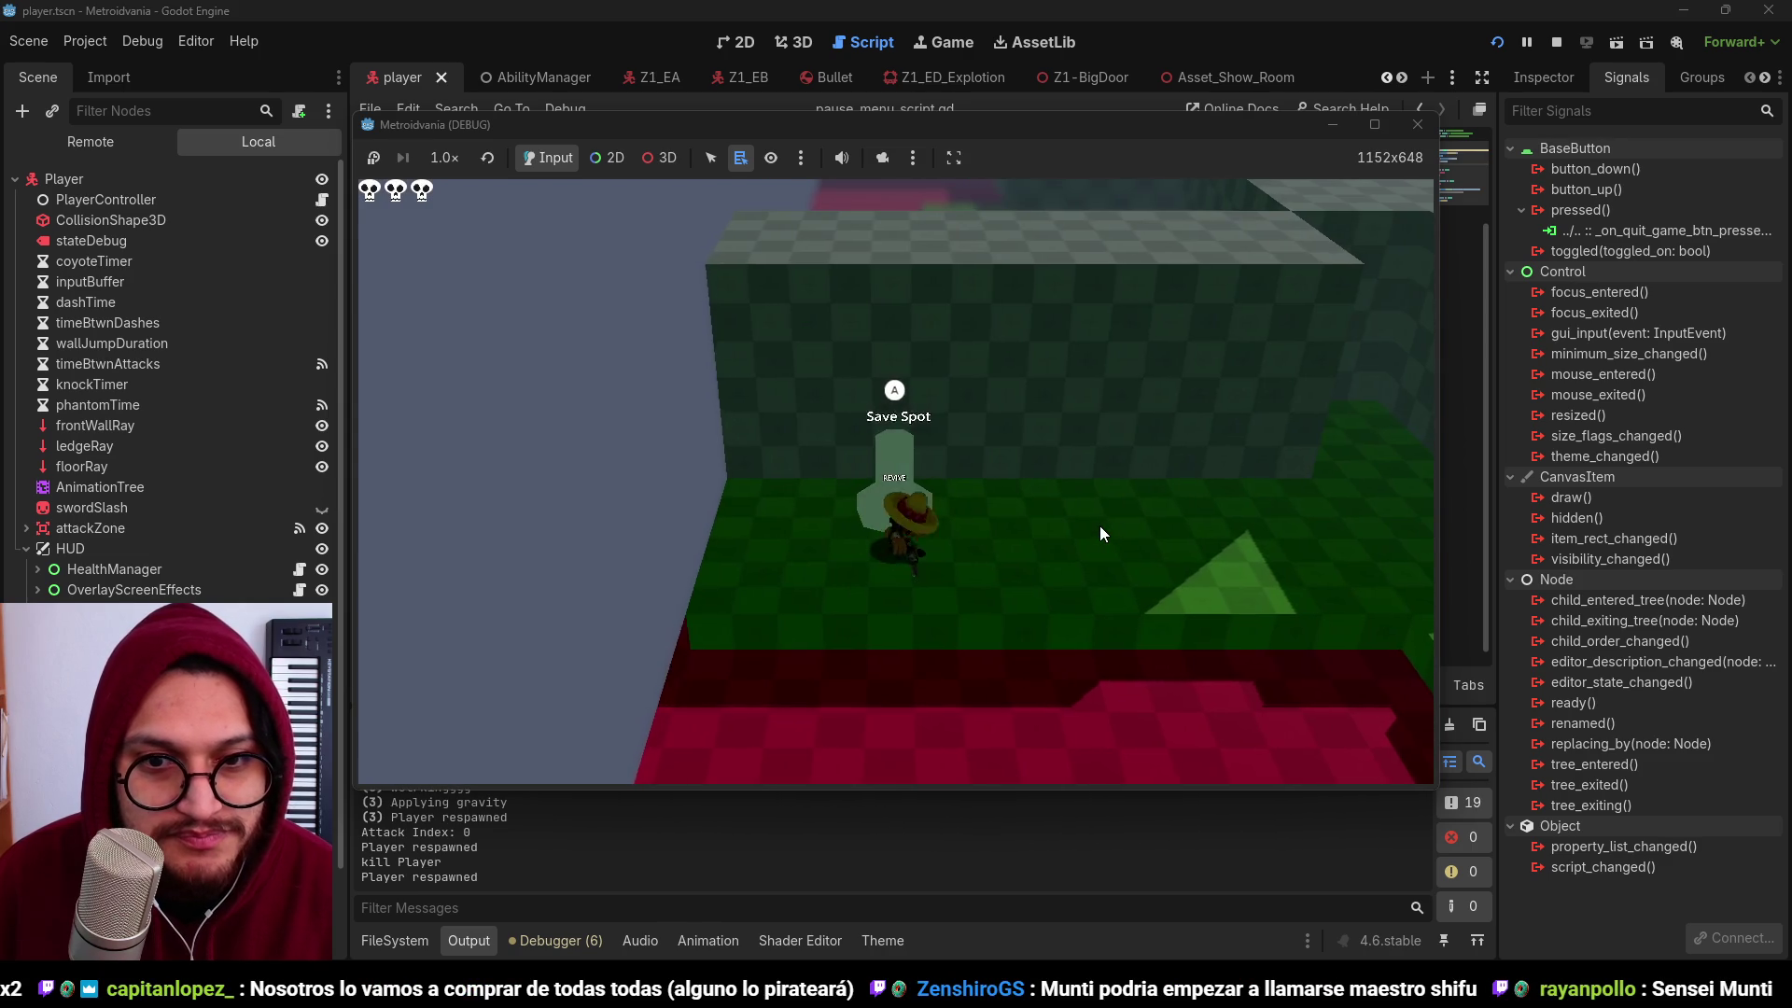
key(d)
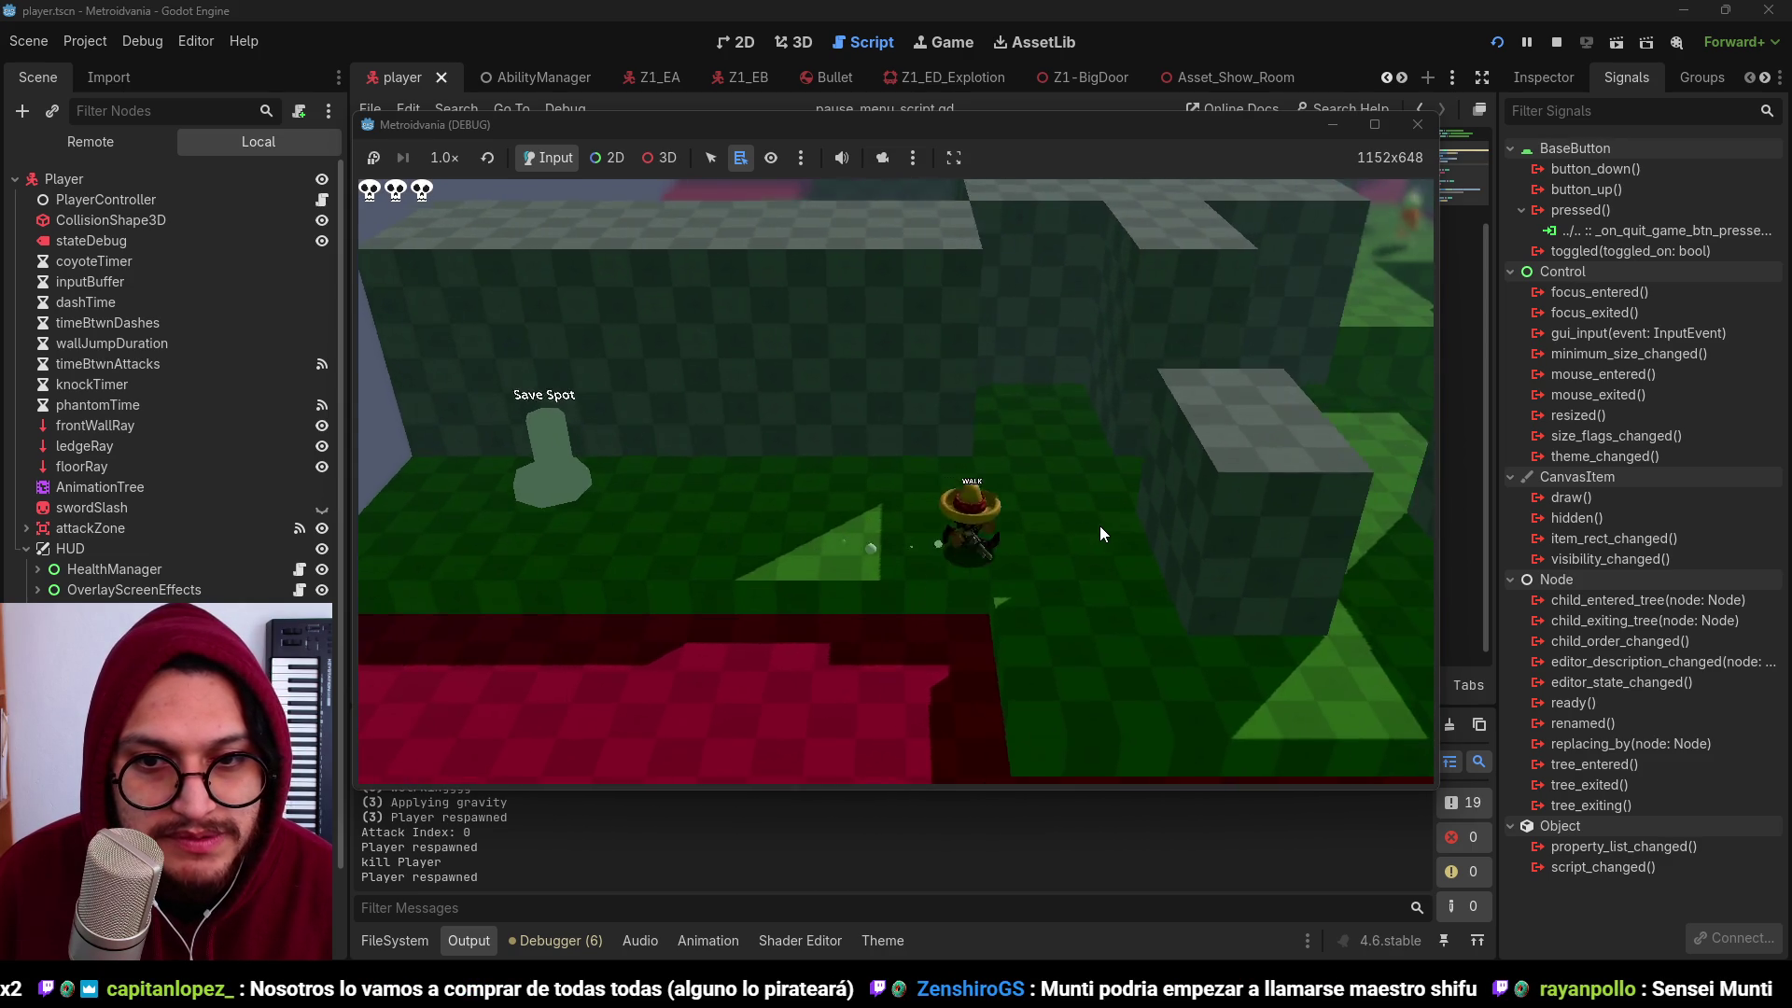
key(space)
key(d)
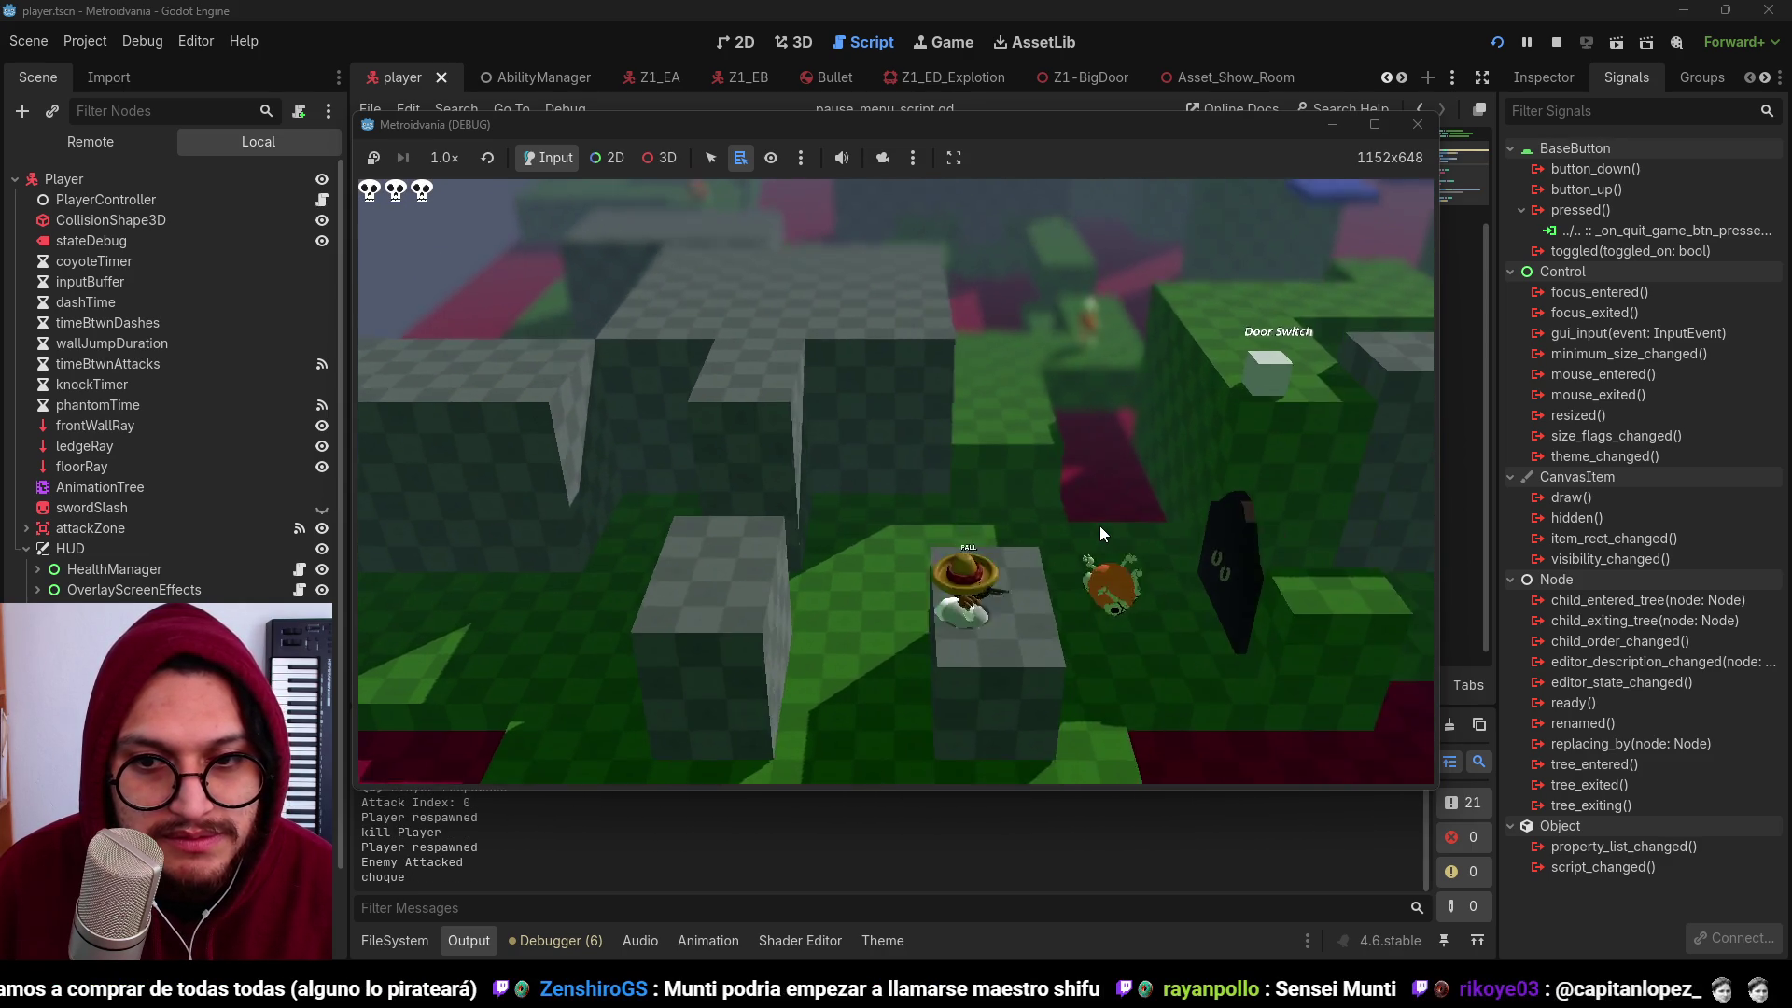
key(a)
Step: Attack the smashed enemy and then the red enemy with repeated combos until they die
click(1100, 524)
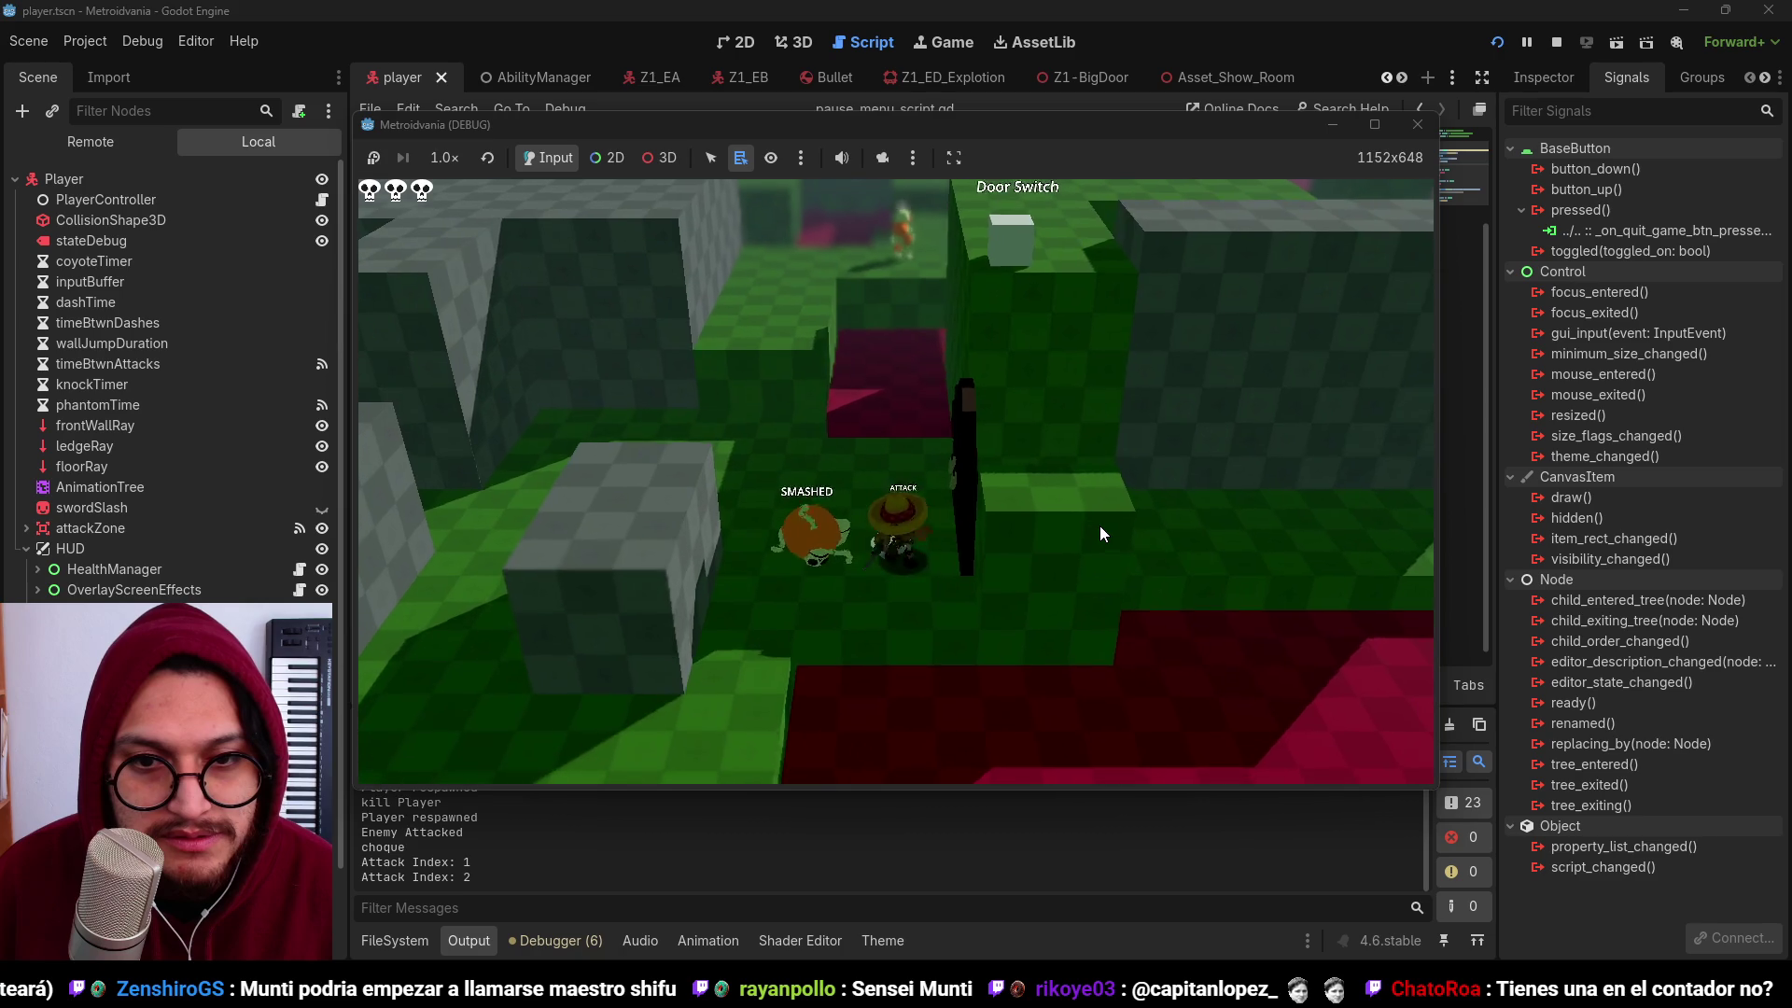
click(1099, 525)
click(1099, 525)
click(1100, 524)
click(1099, 524)
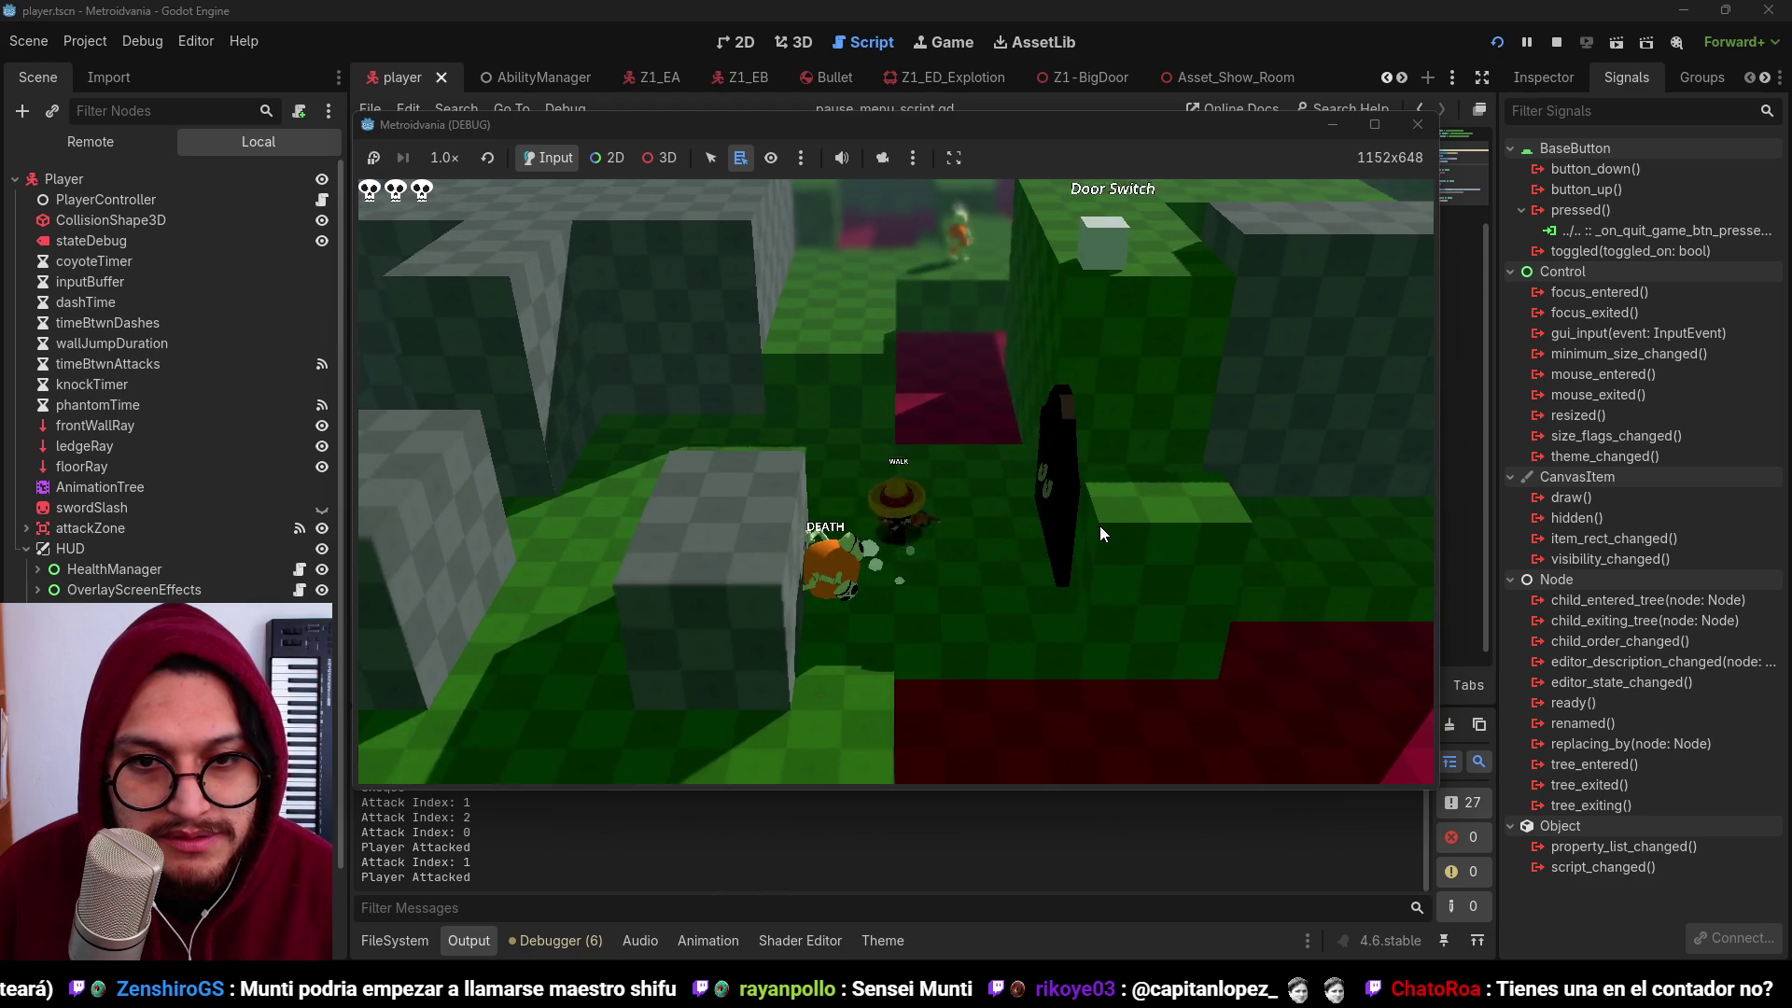
key(w)
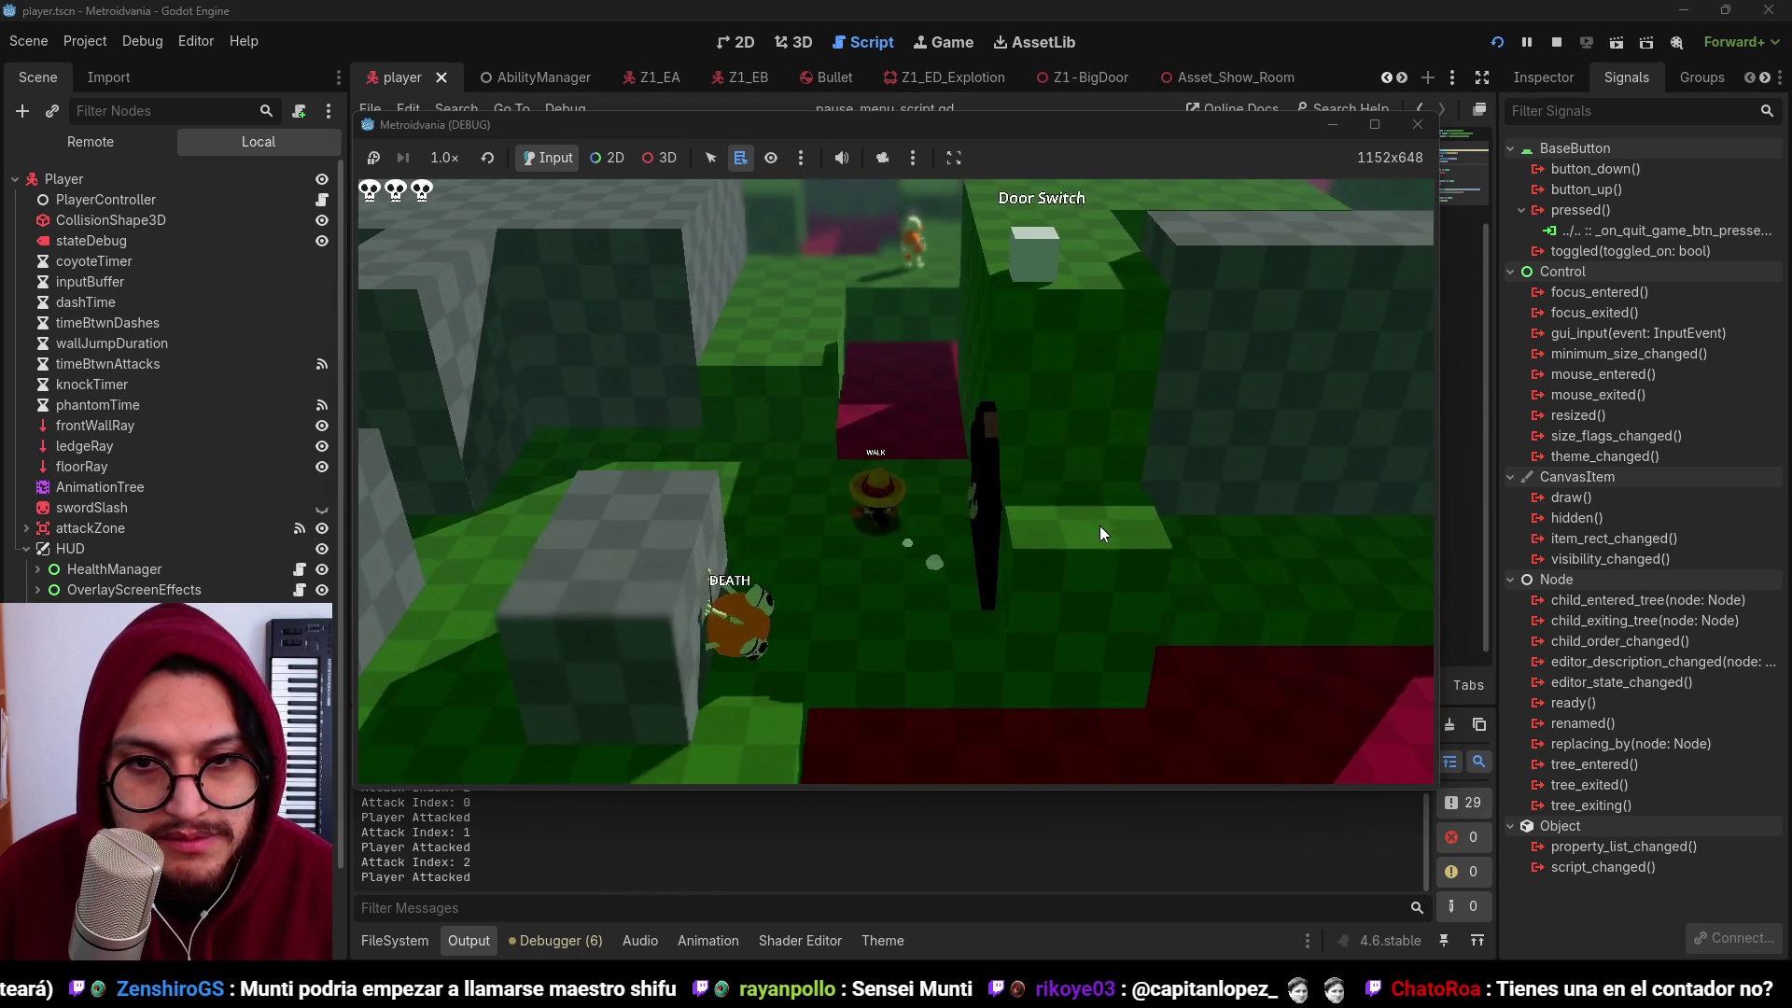
key(w)
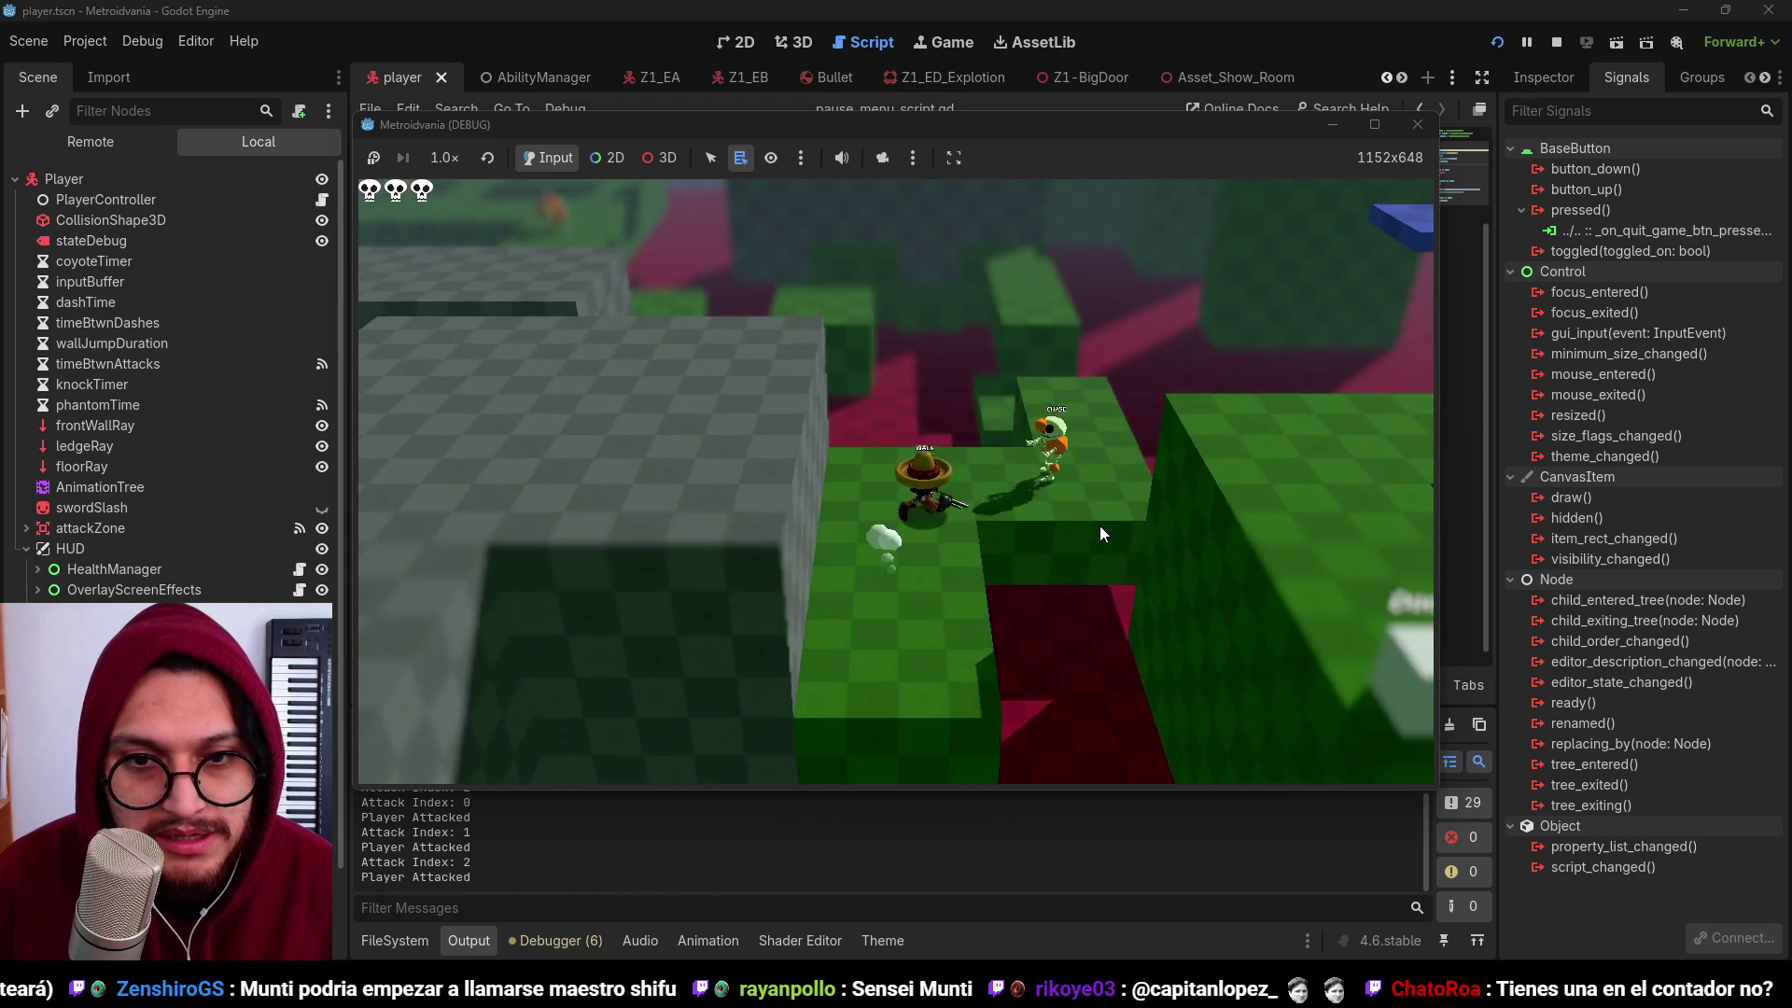
click(1100, 524)
click(1099, 525)
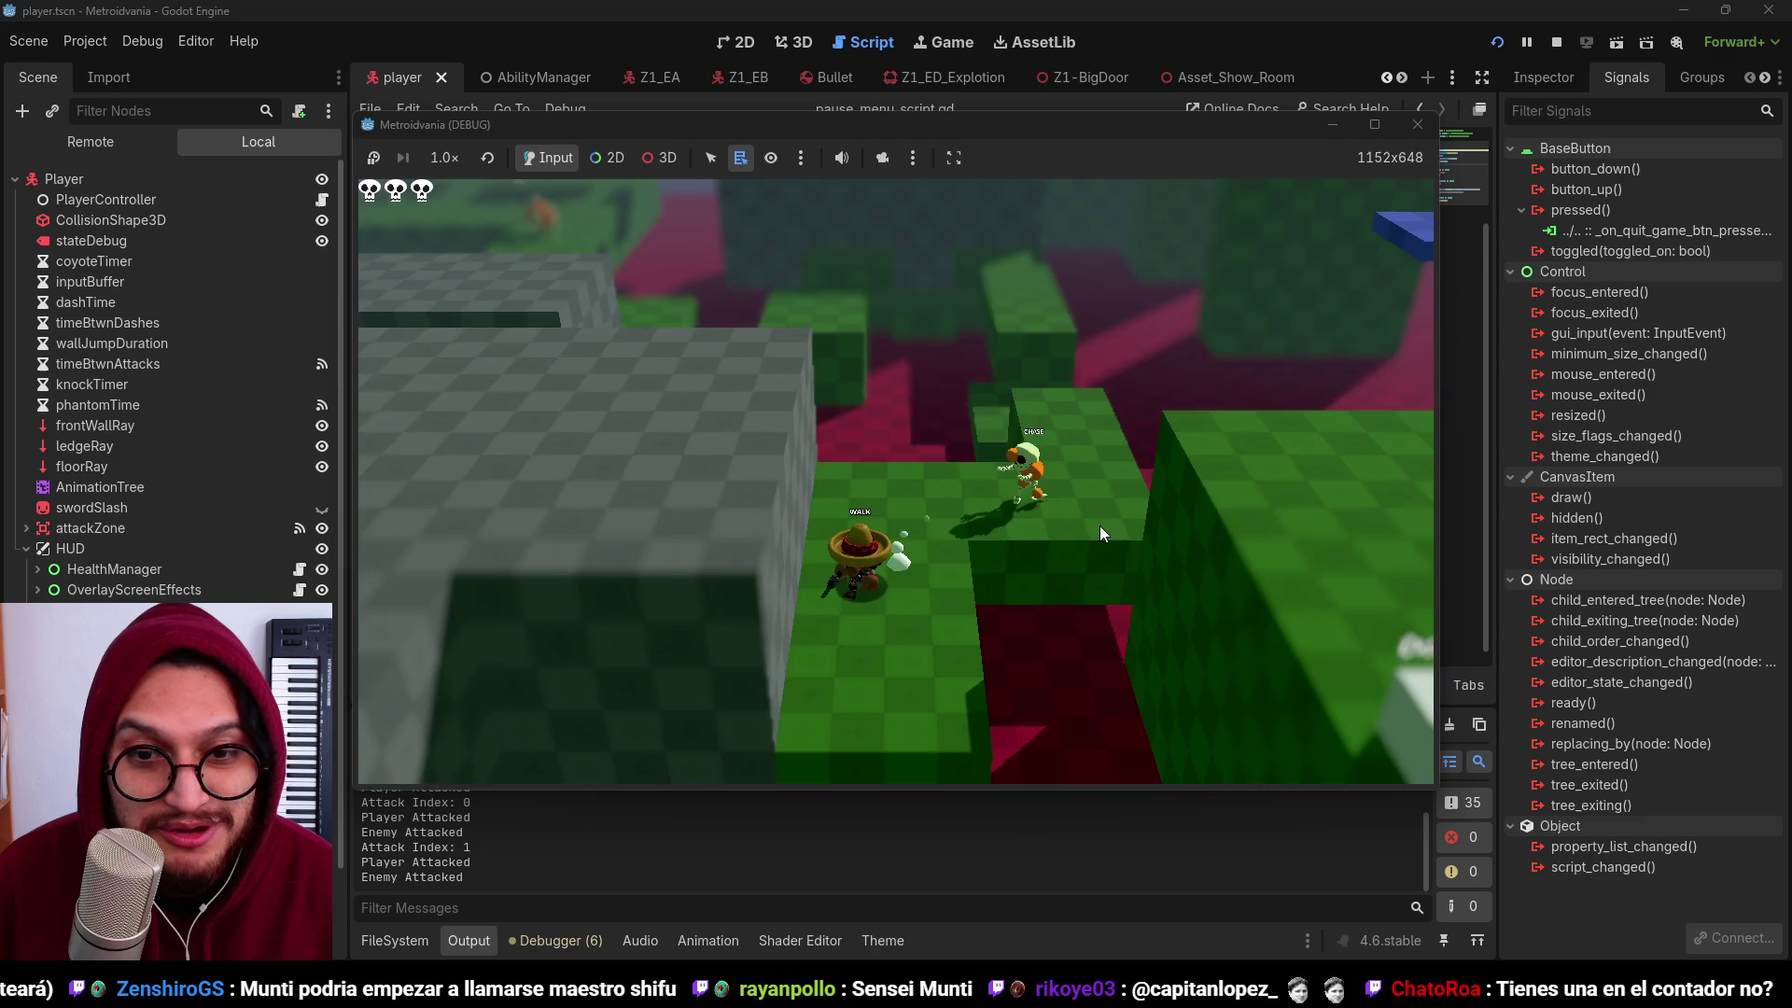
click(1099, 524)
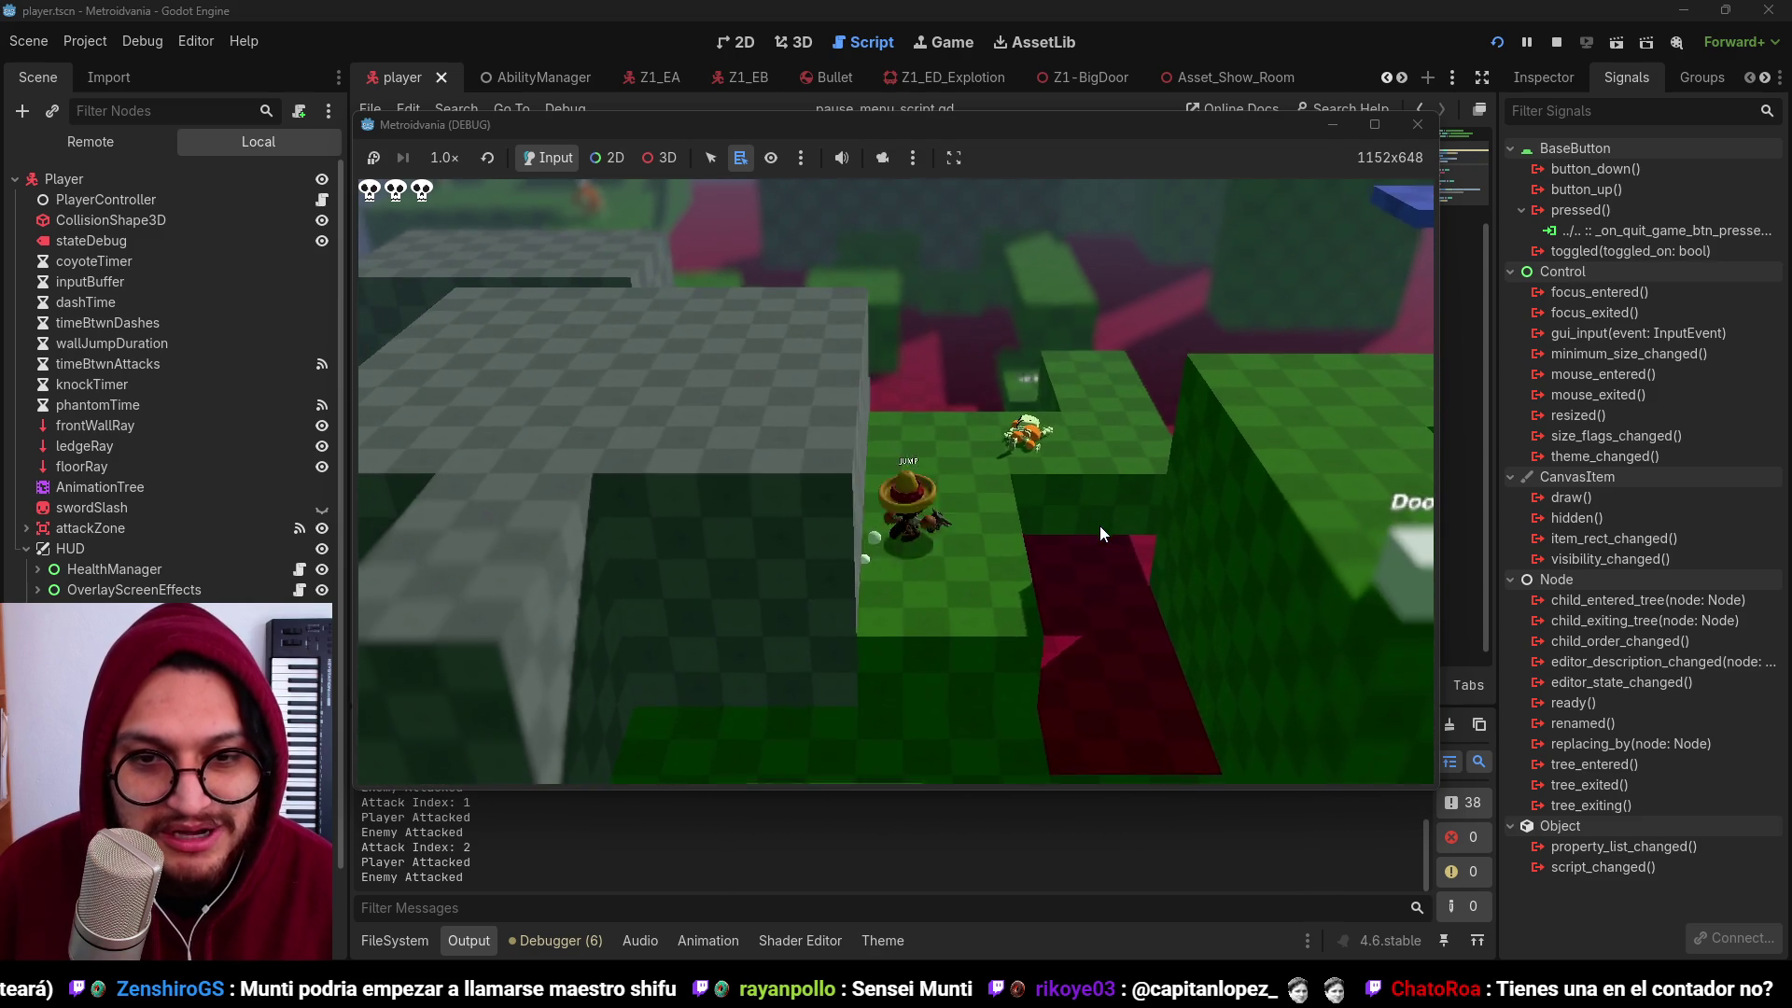
click(1100, 524)
click(1100, 524)
click(1099, 525)
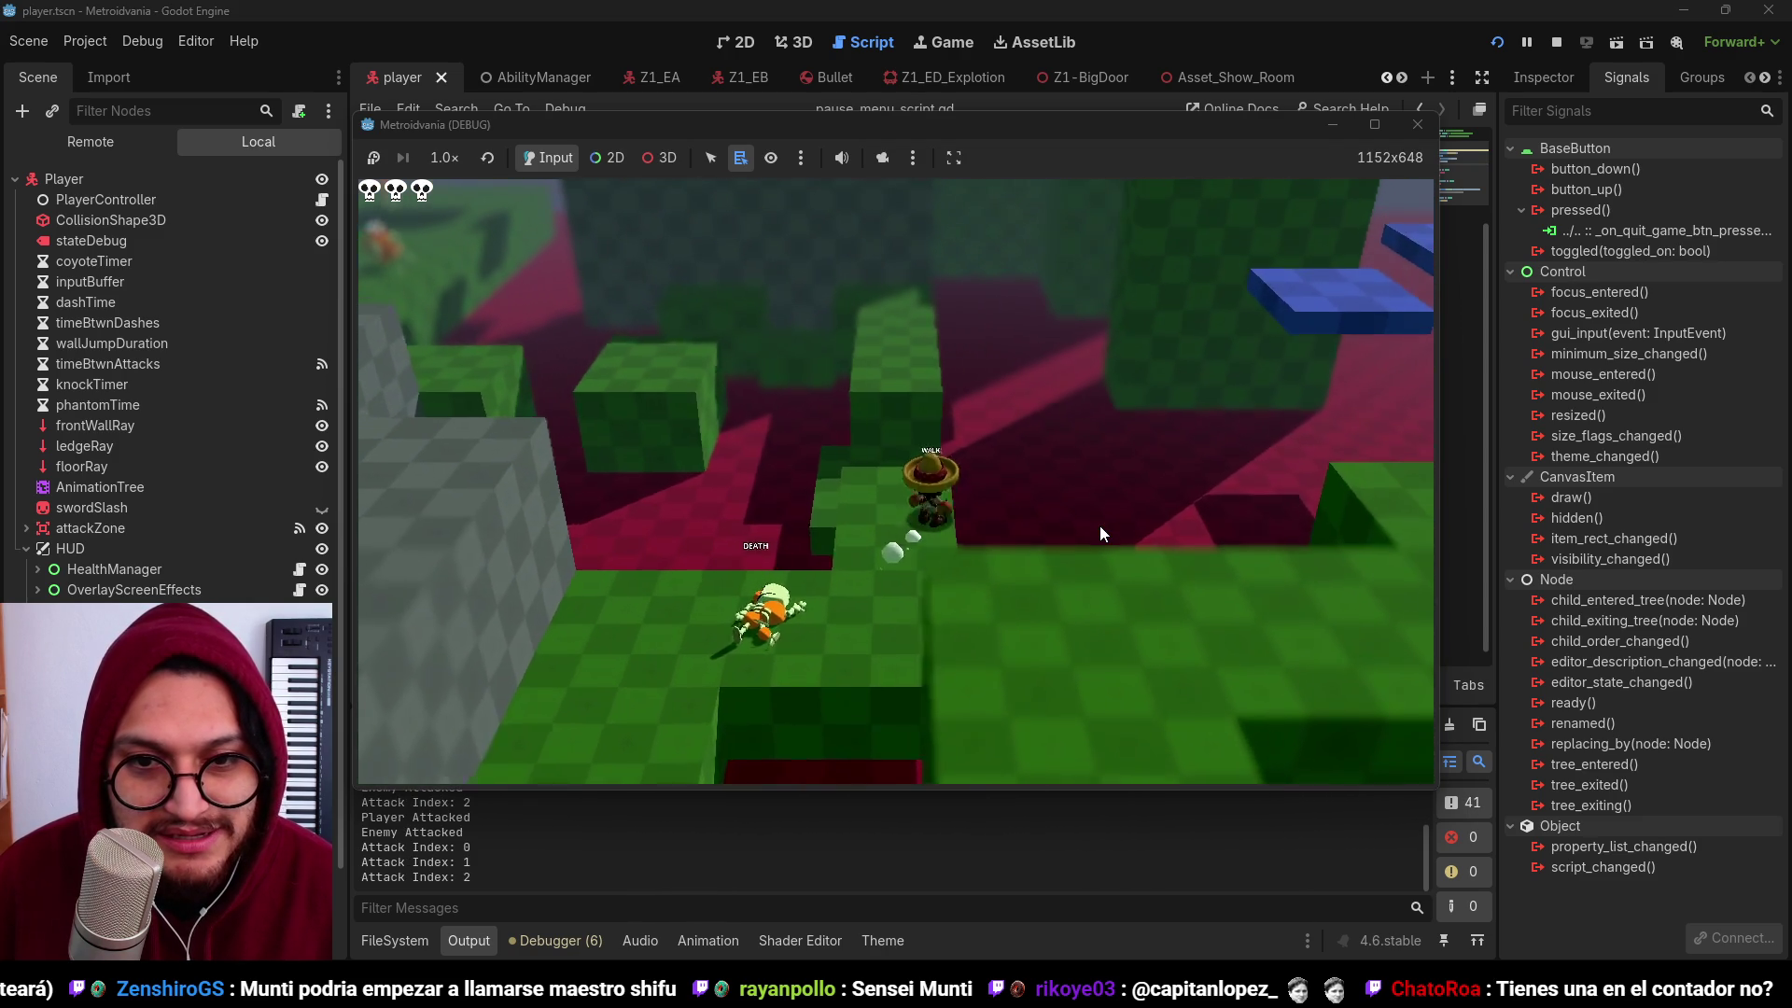
click(1100, 525)
click(1099, 525)
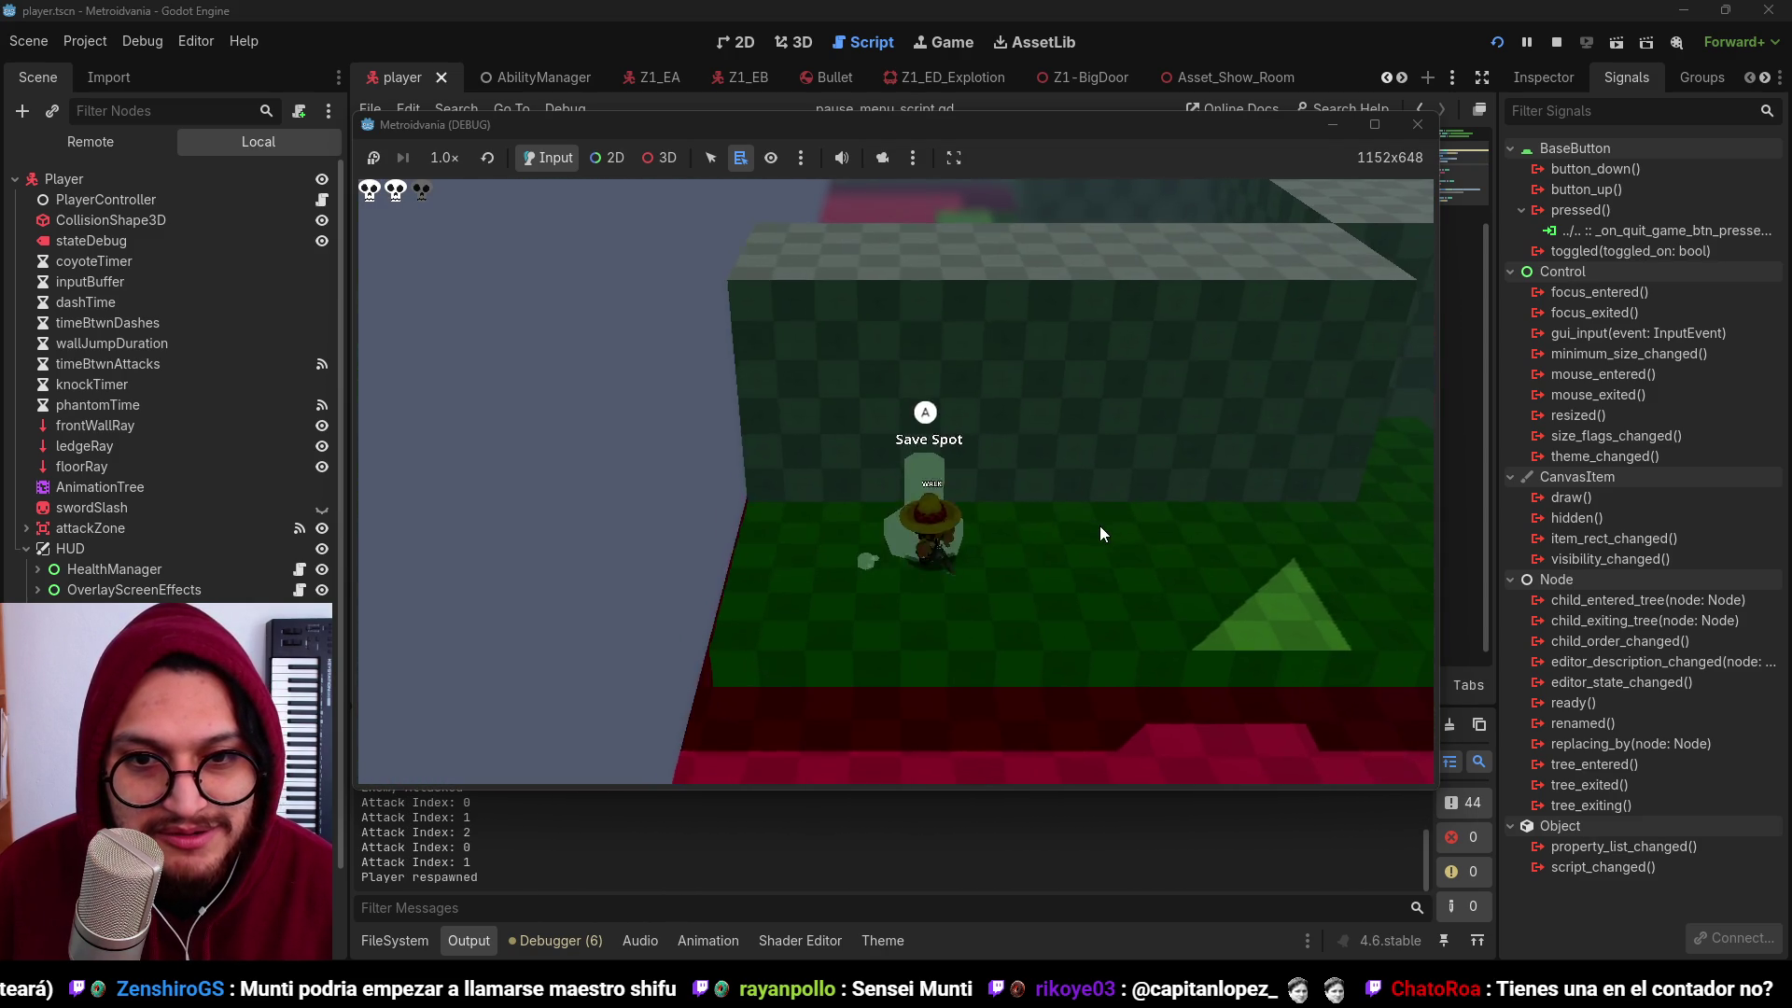
Step: Retest the attack combo after respawning, walk off the platform edge, and stop the game with F8
click(1099, 524)
click(1099, 525)
click(1100, 524)
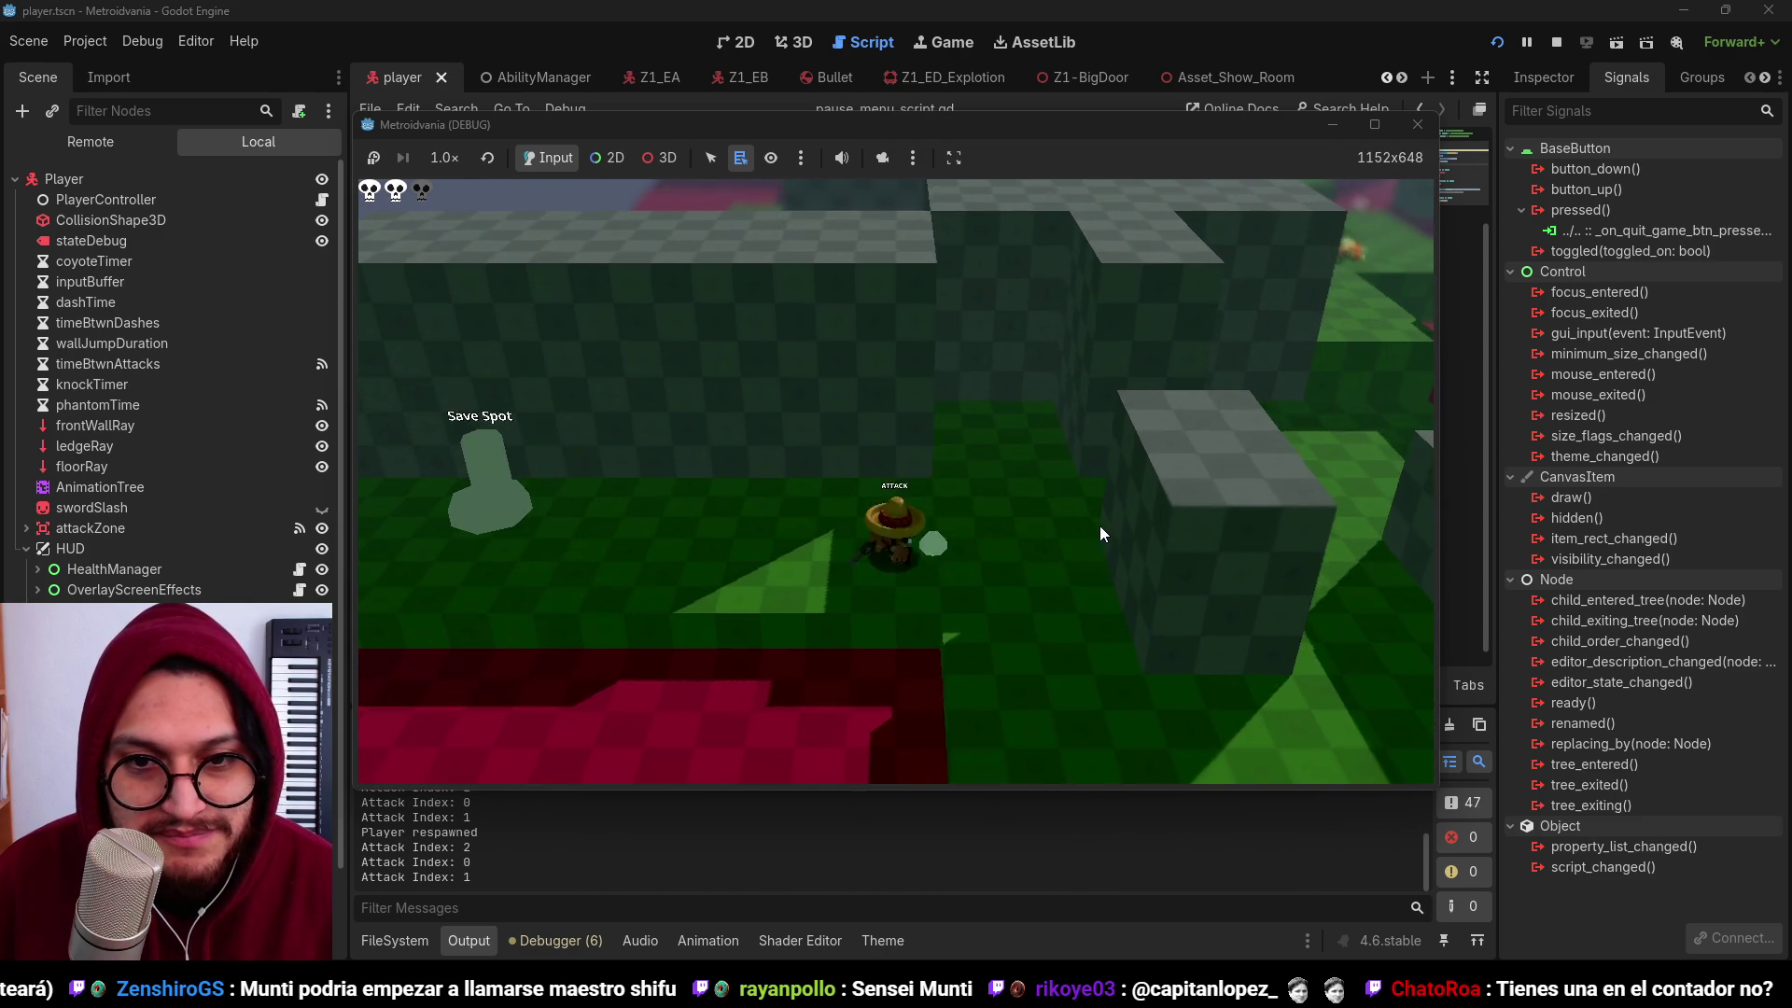
click(1099, 525)
click(1099, 525)
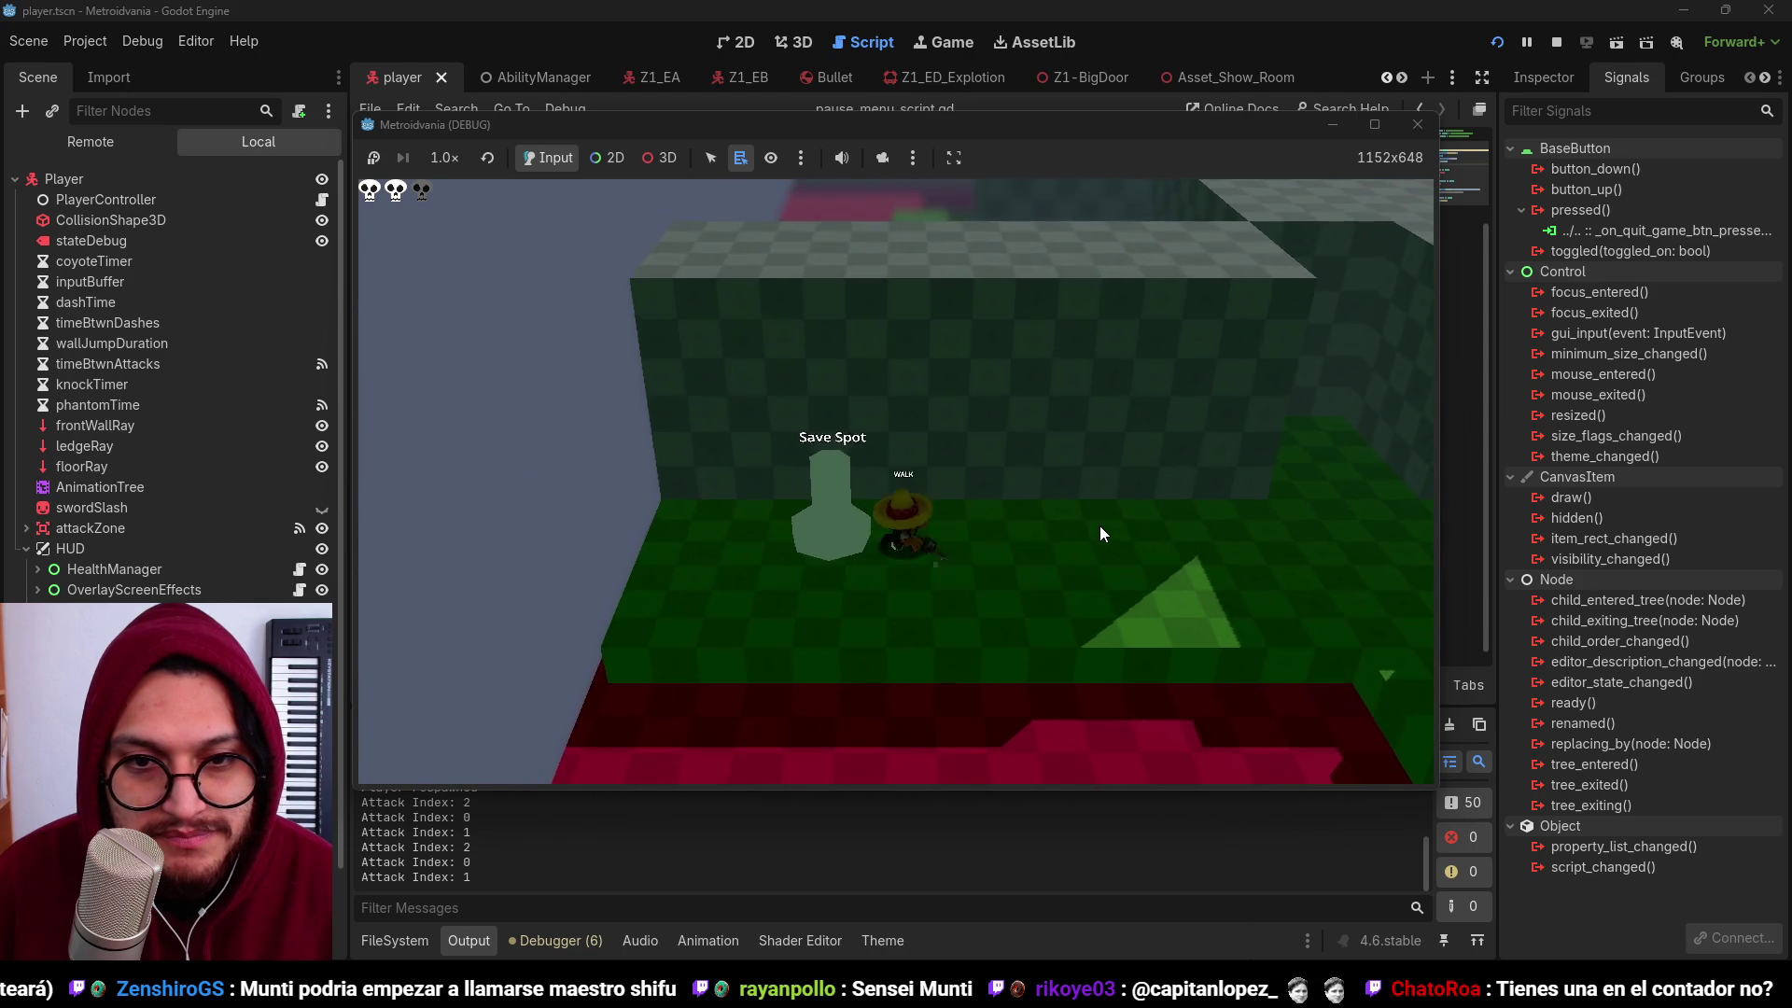
click(1100, 524)
click(1099, 524)
click(1100, 525)
click(1100, 525)
click(1099, 525)
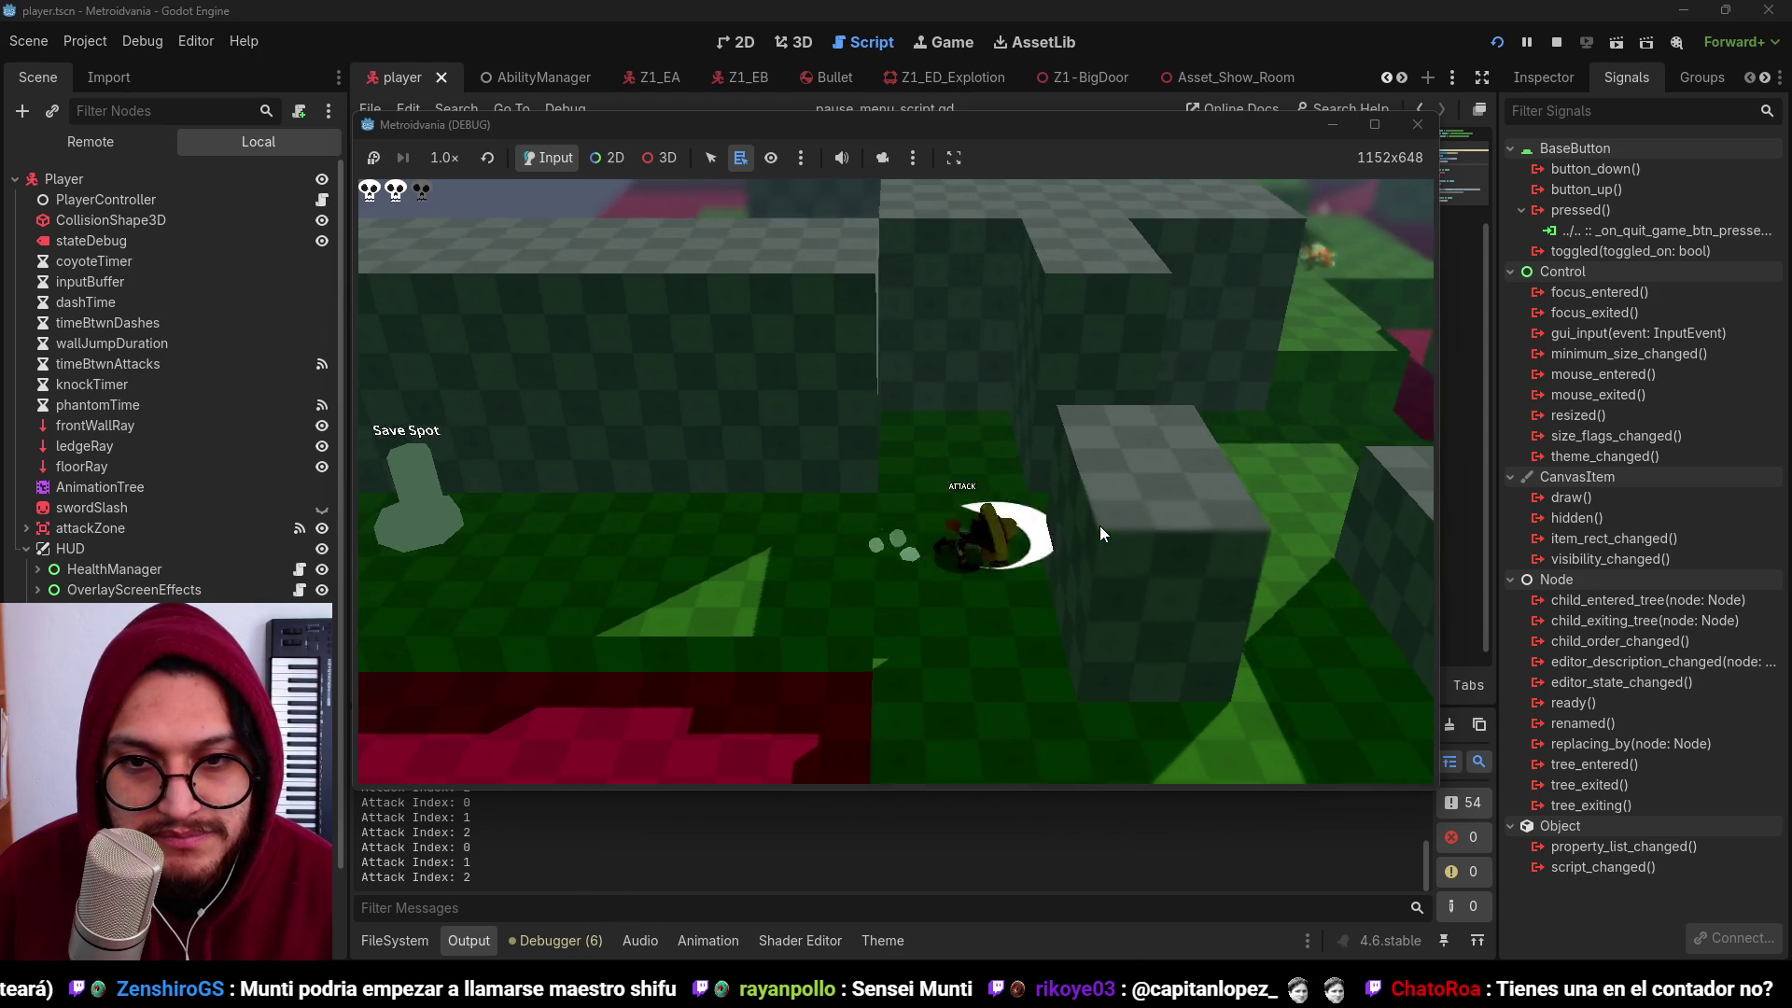
click(1099, 524)
click(1099, 525)
click(1100, 524)
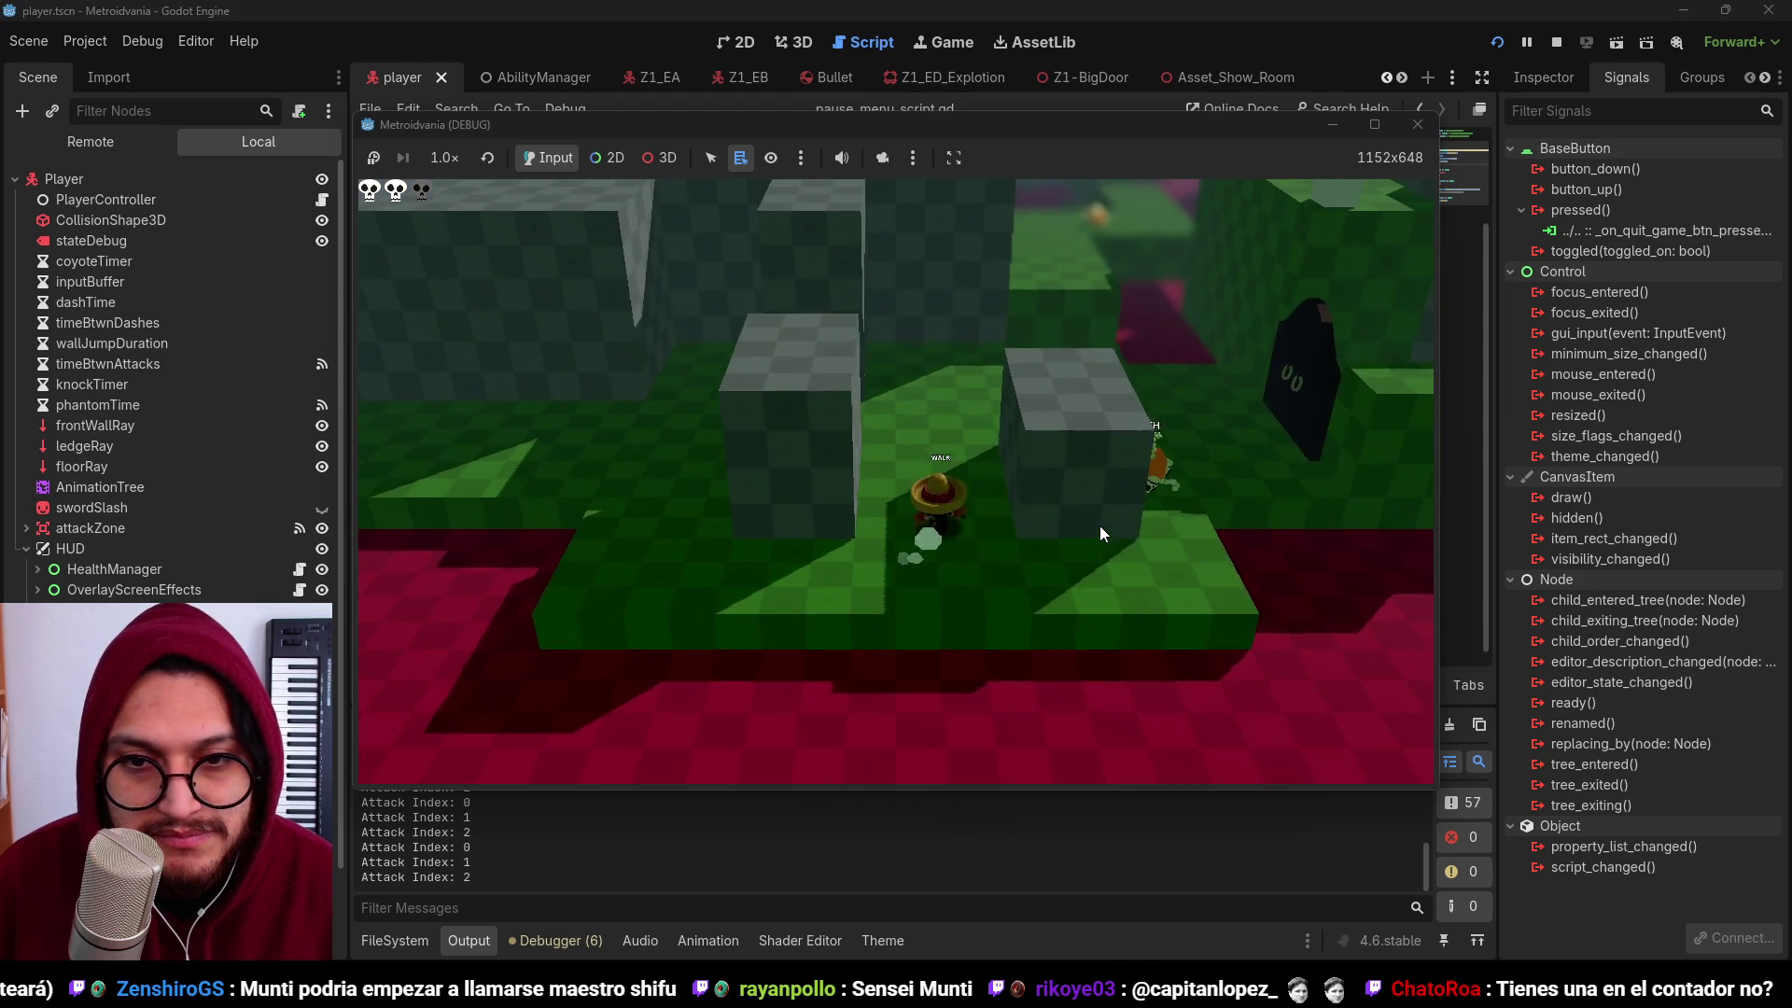
click(1099, 524)
click(1099, 524)
click(1099, 525)
click(1099, 525)
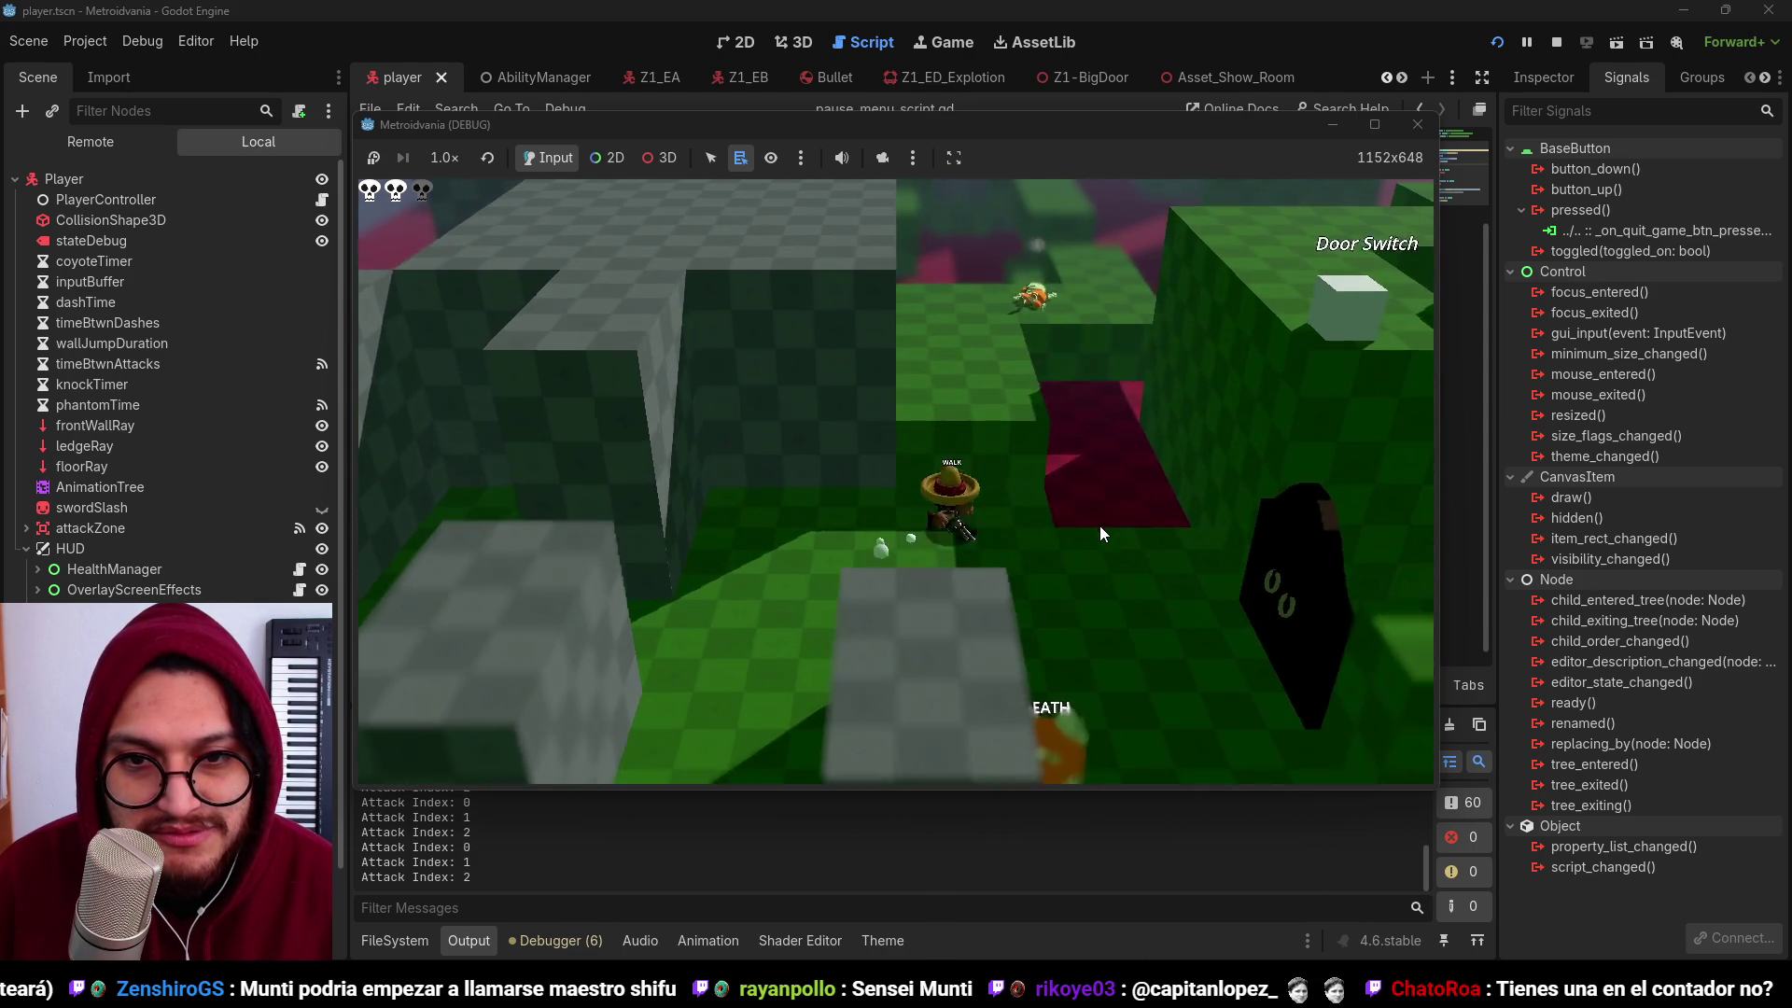
click(1099, 524)
click(1099, 524)
click(1100, 525)
click(1099, 524)
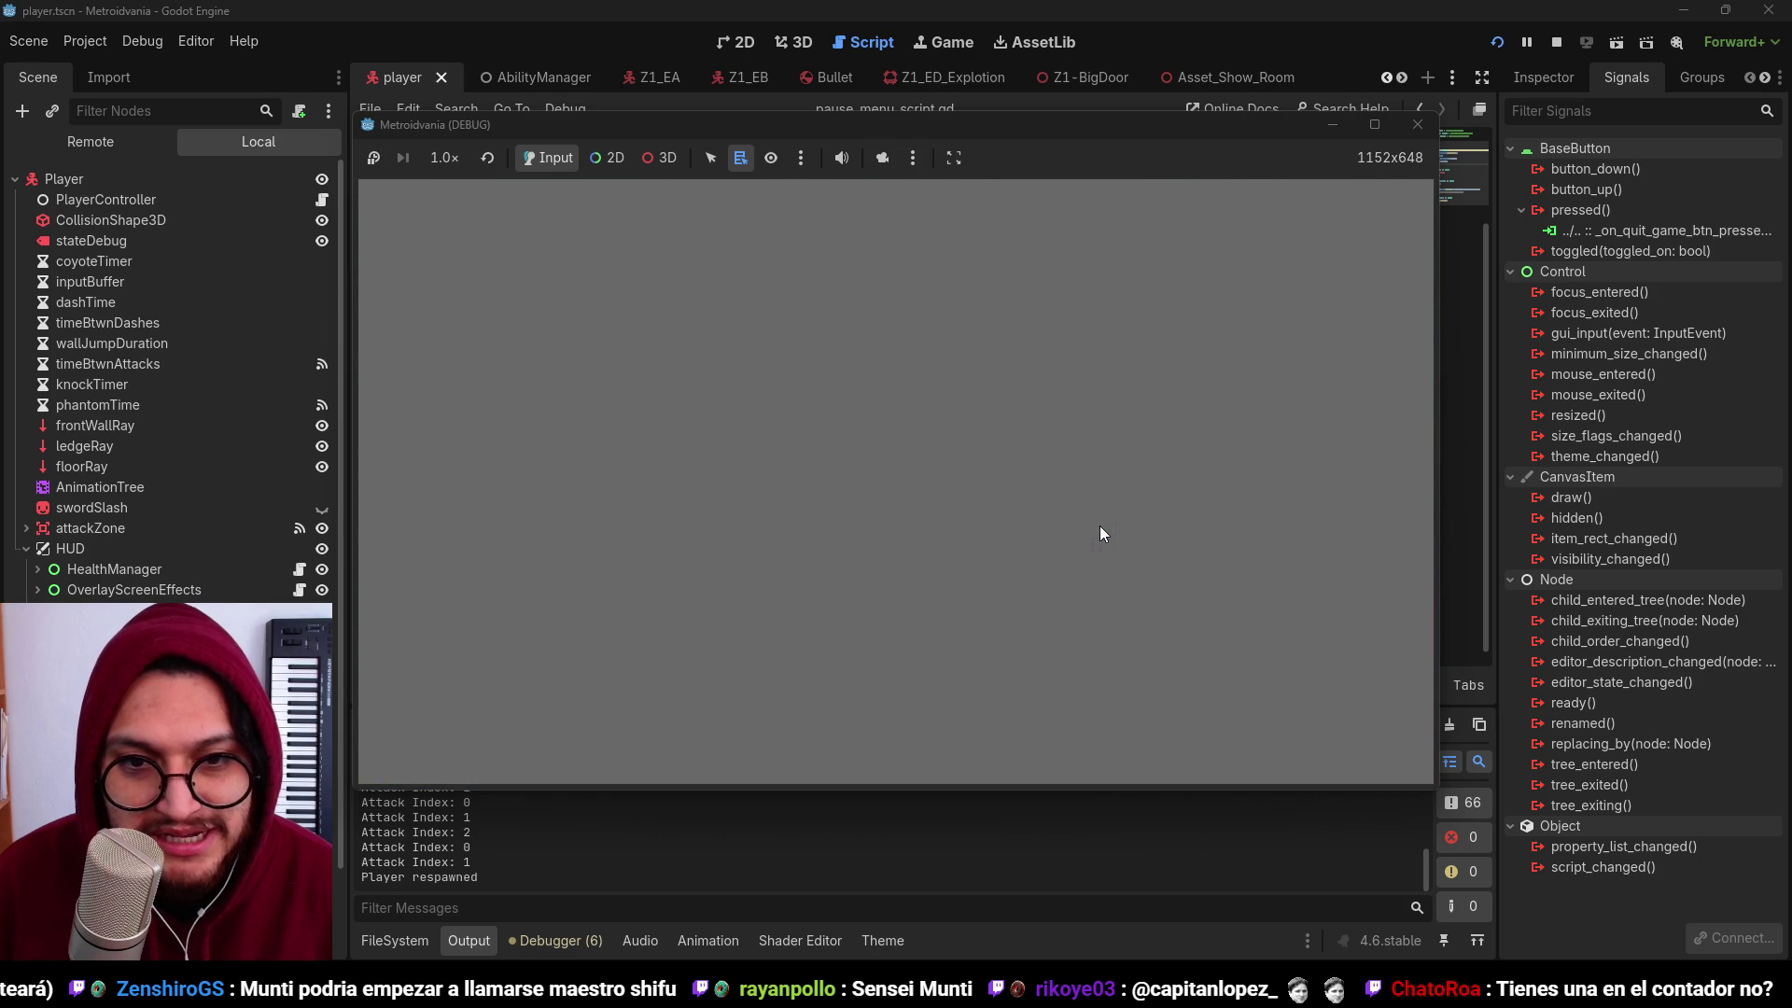
key(d)
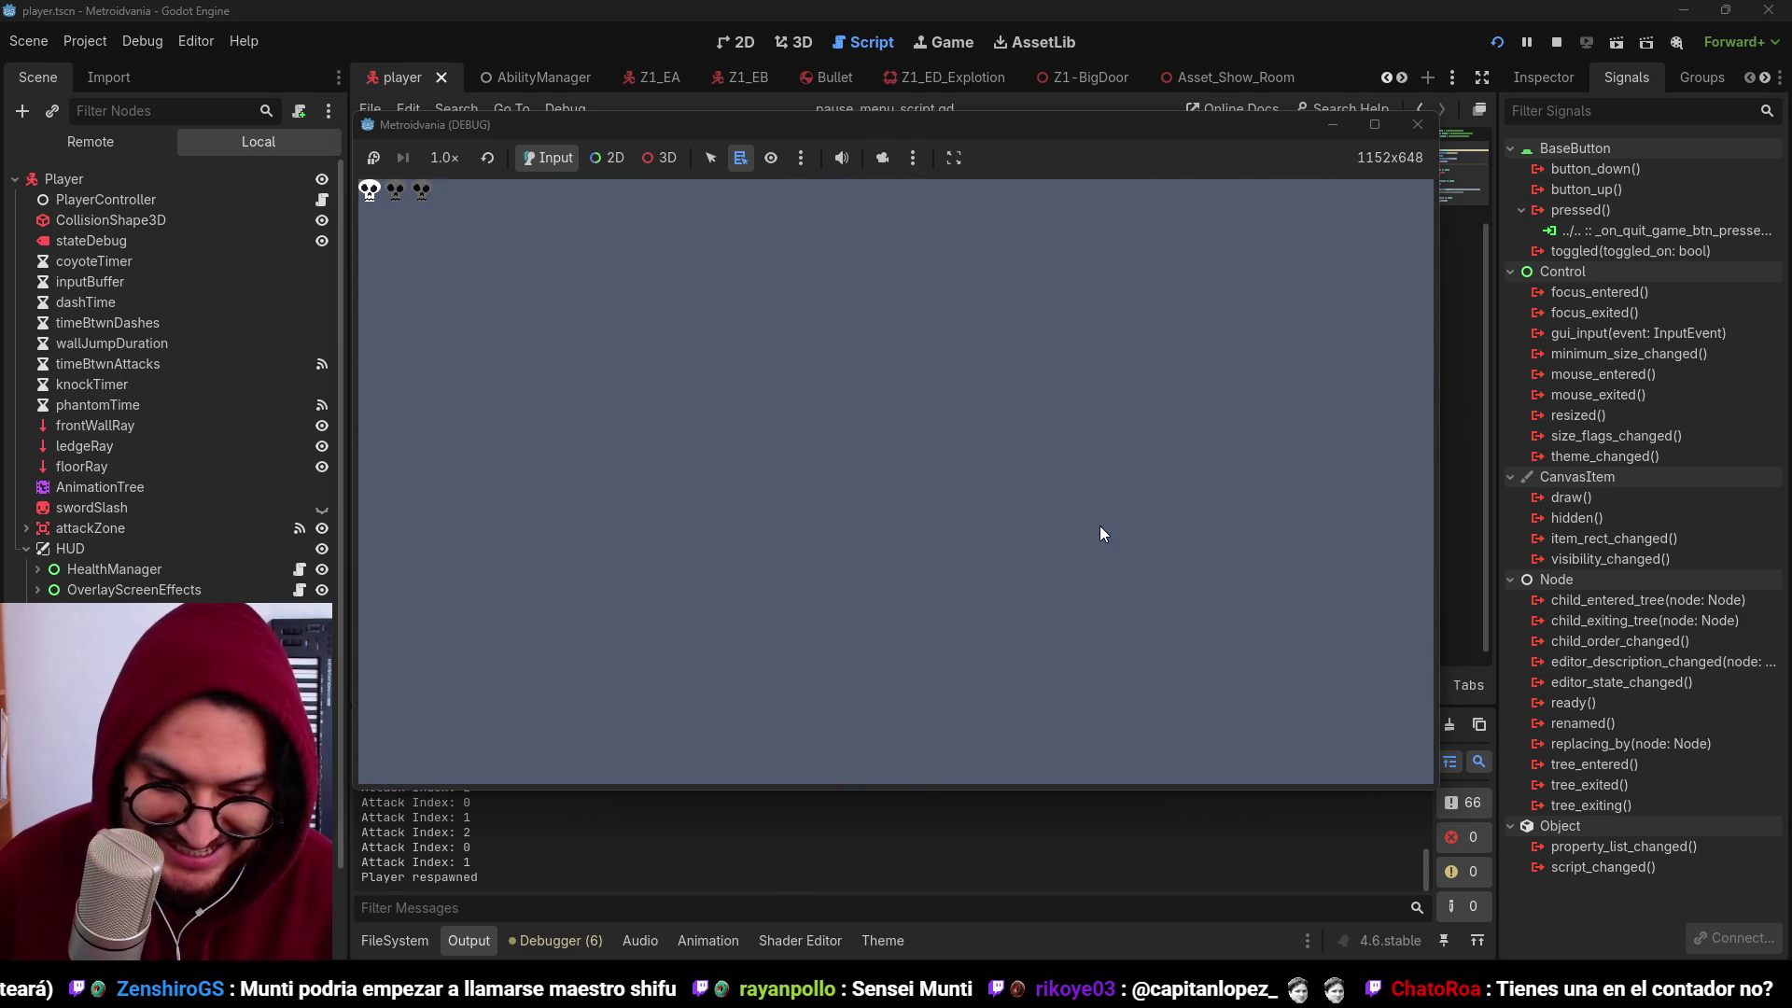
key(F8)
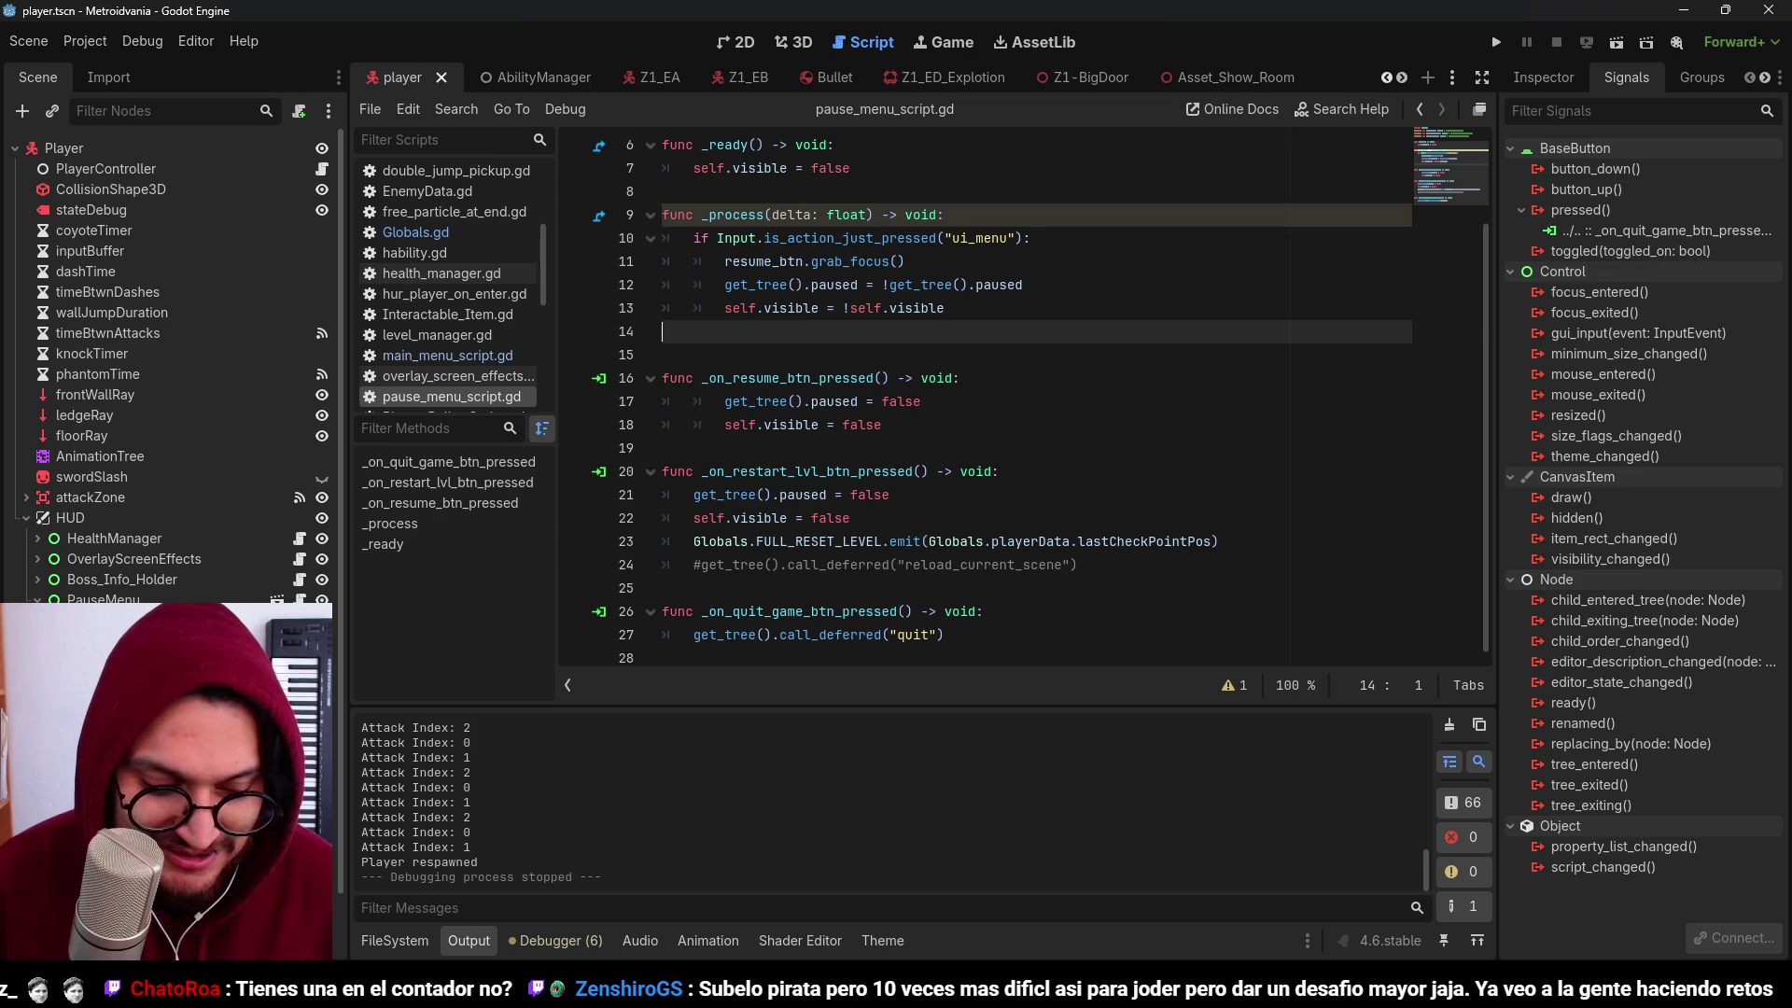
Step: Select the Player and timeBtwnAttacks nodes in the Scene dock, then switch to GitHub Desktop
key(Down)
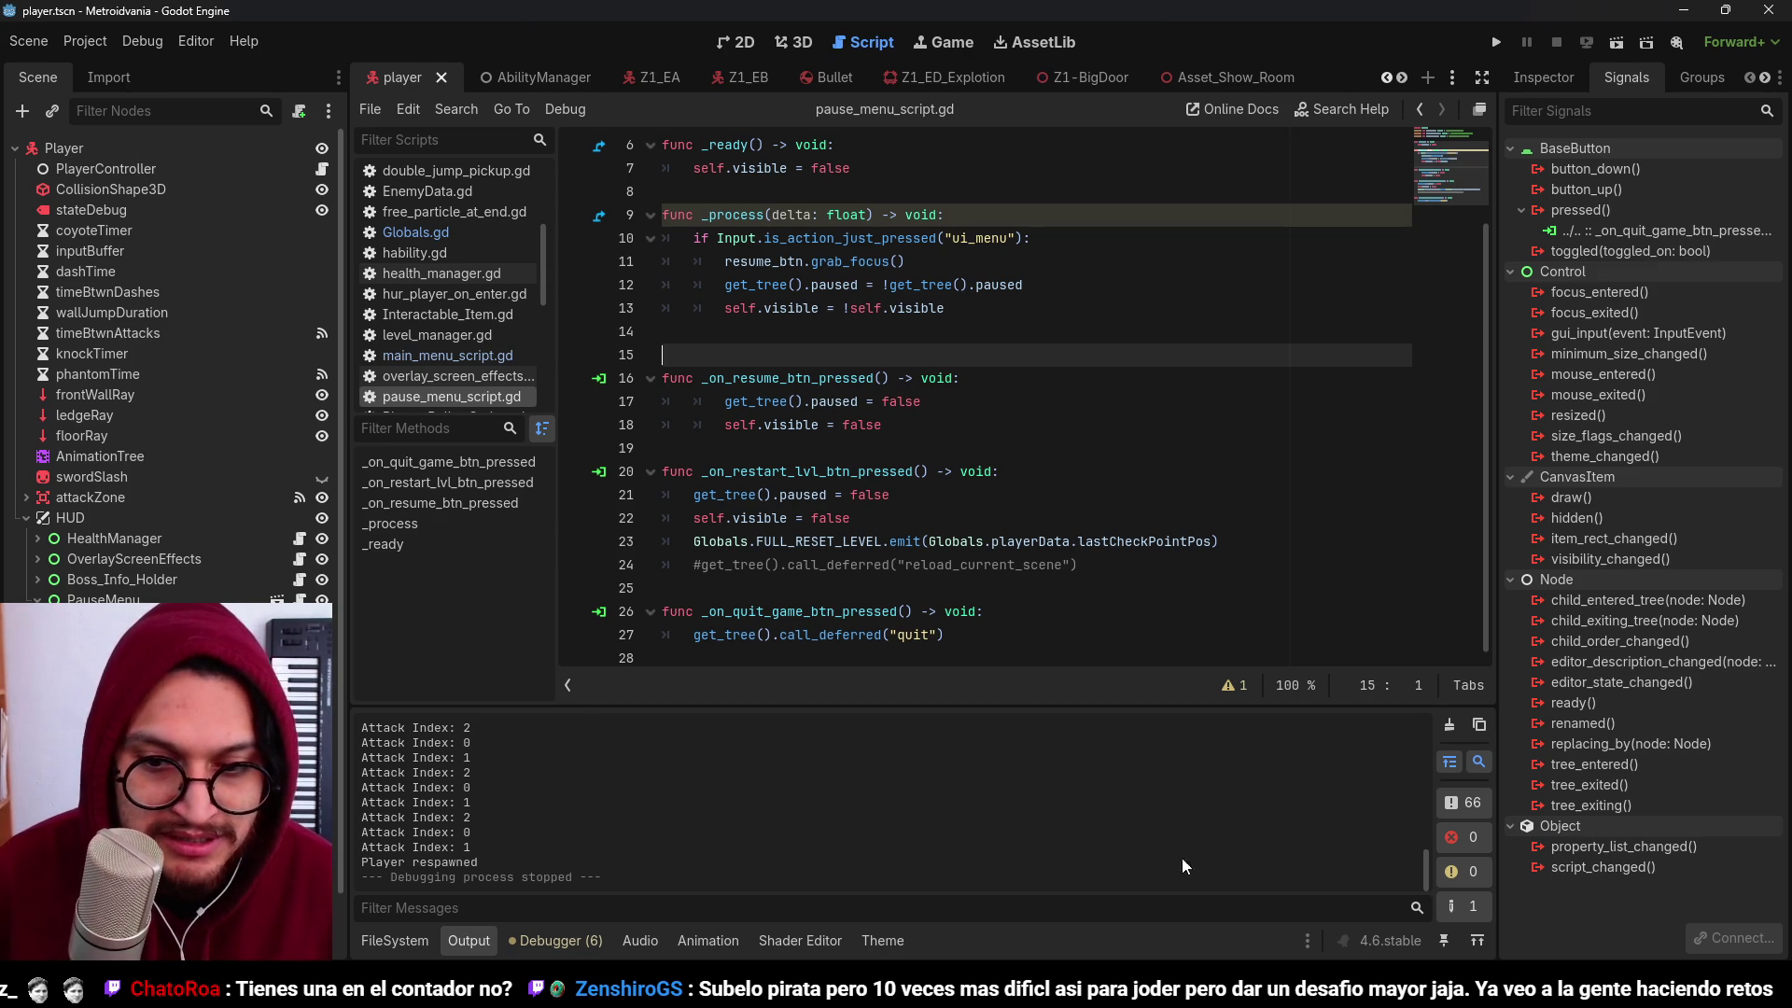
mouse_move(1266, 991)
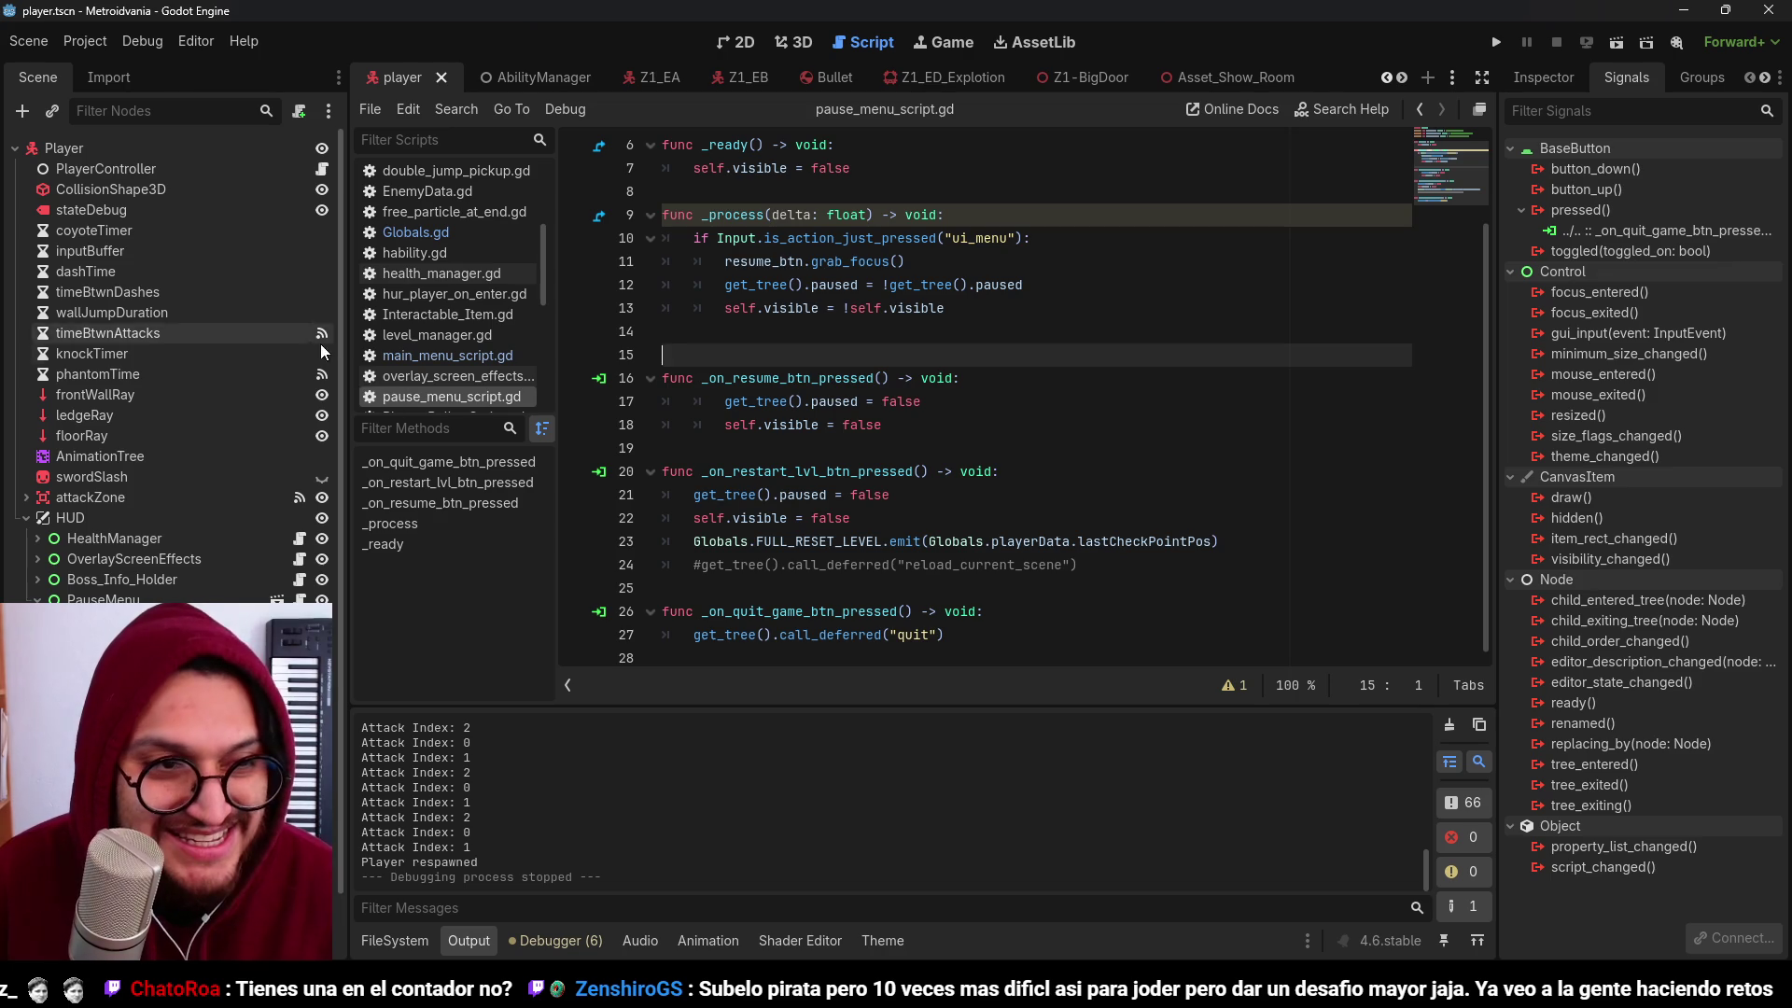
click(198, 148)
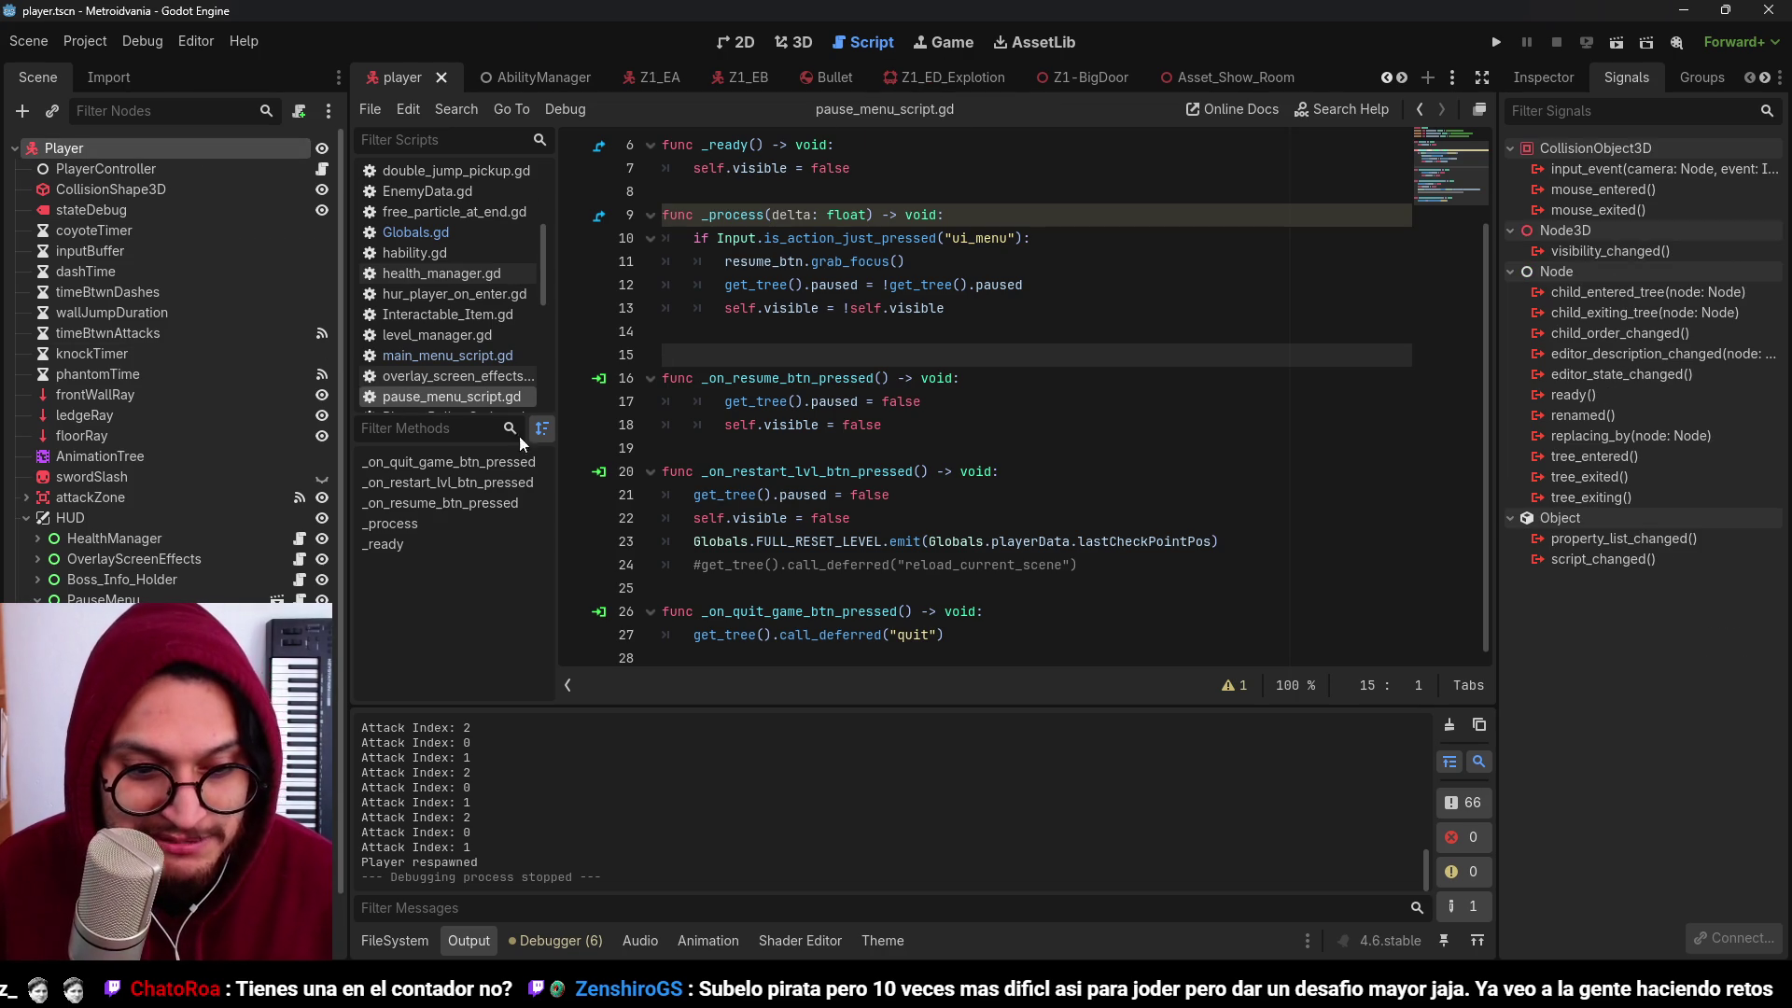
click(104, 169)
click(149, 333)
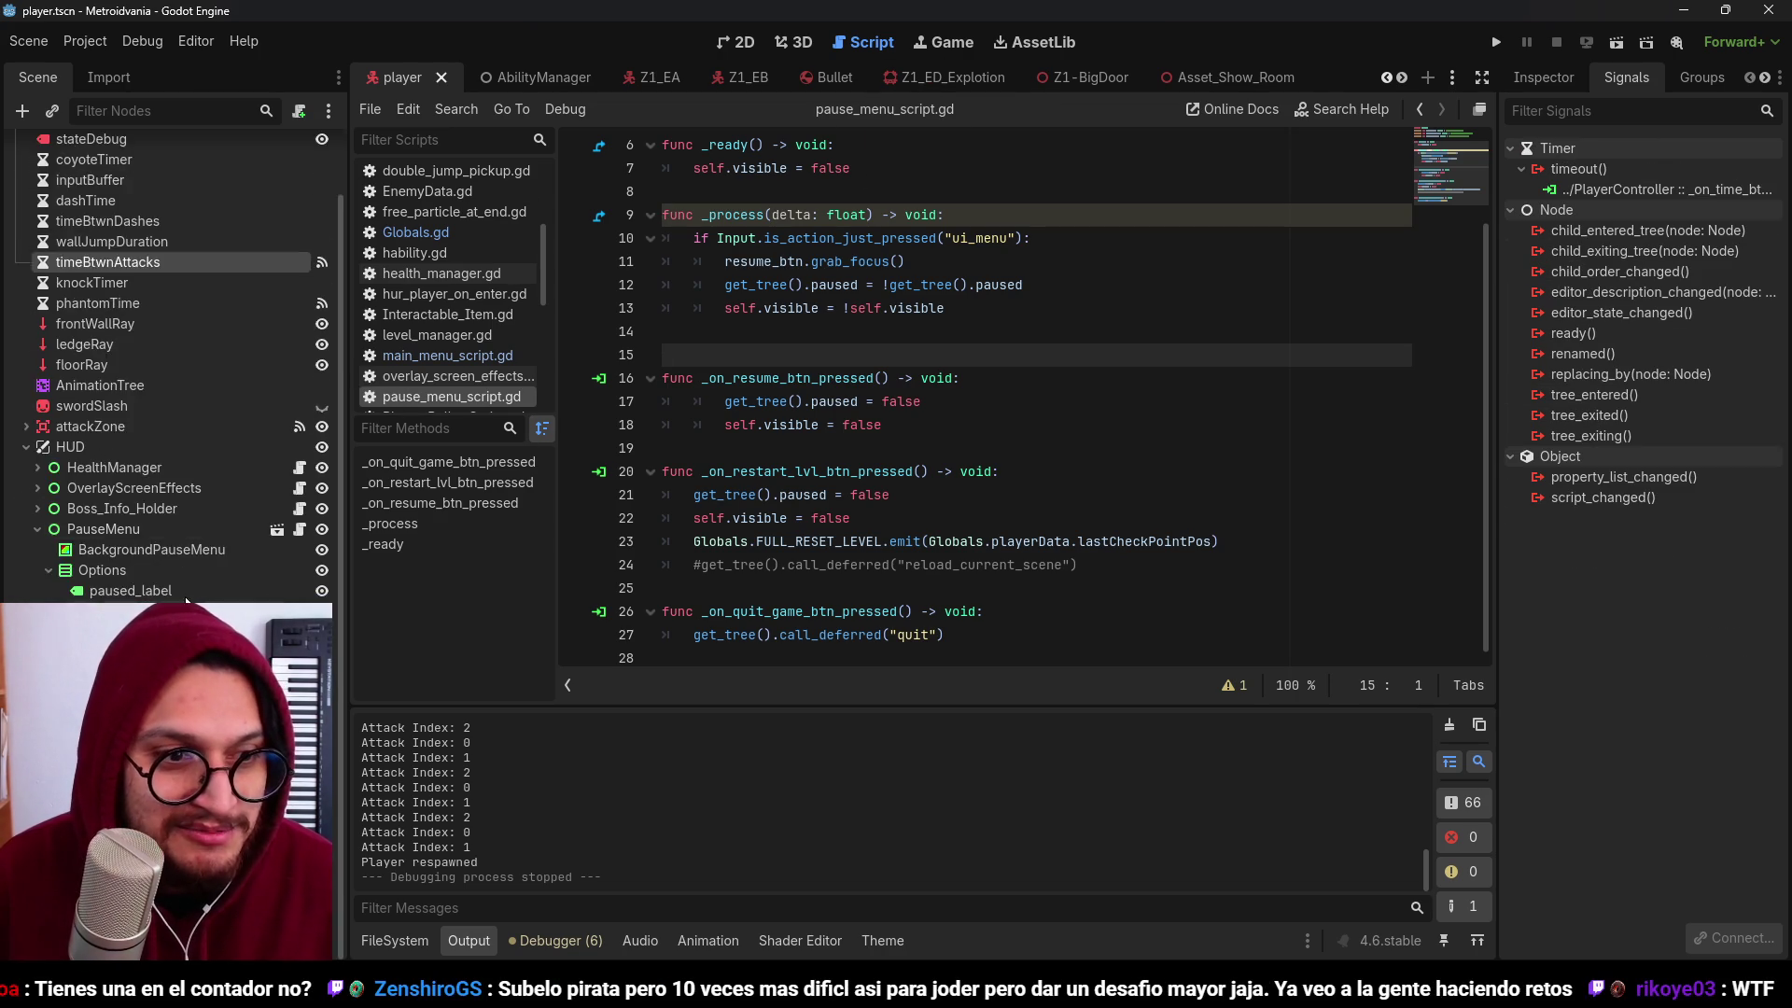
key(alt+Tab)
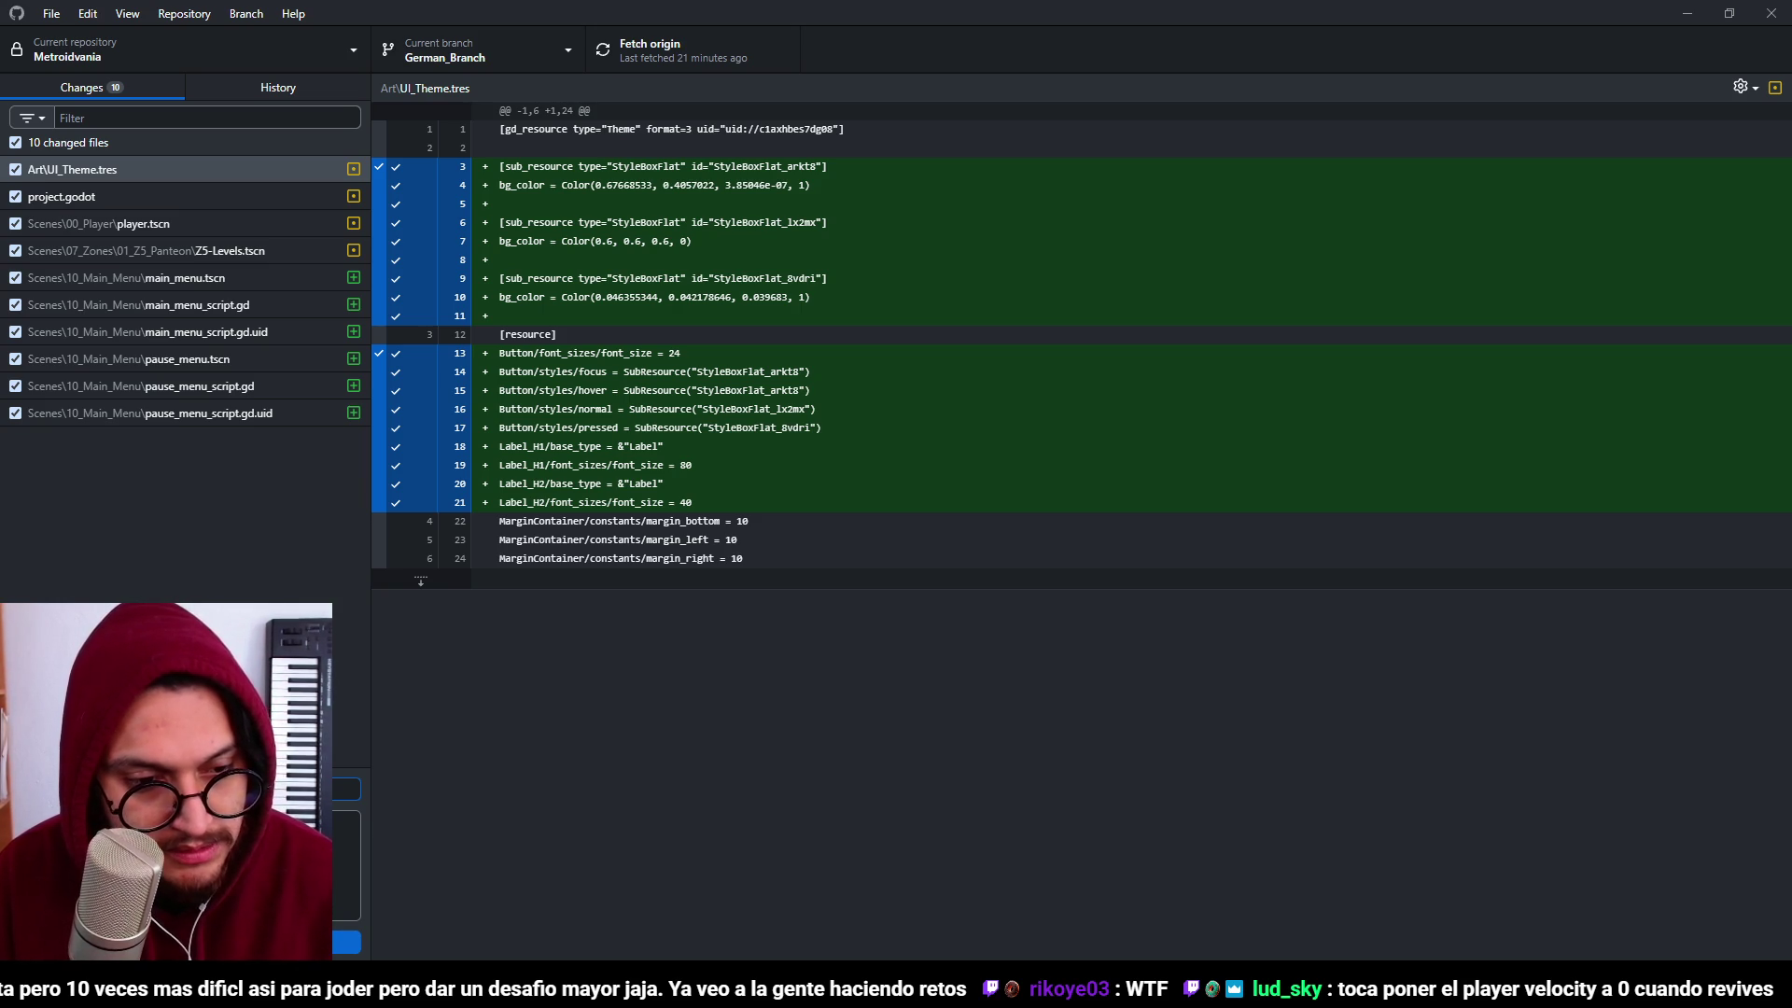
Step: Commit the 10 changes to German_Branch, push to origin, and return to the Godot script
click(347, 943)
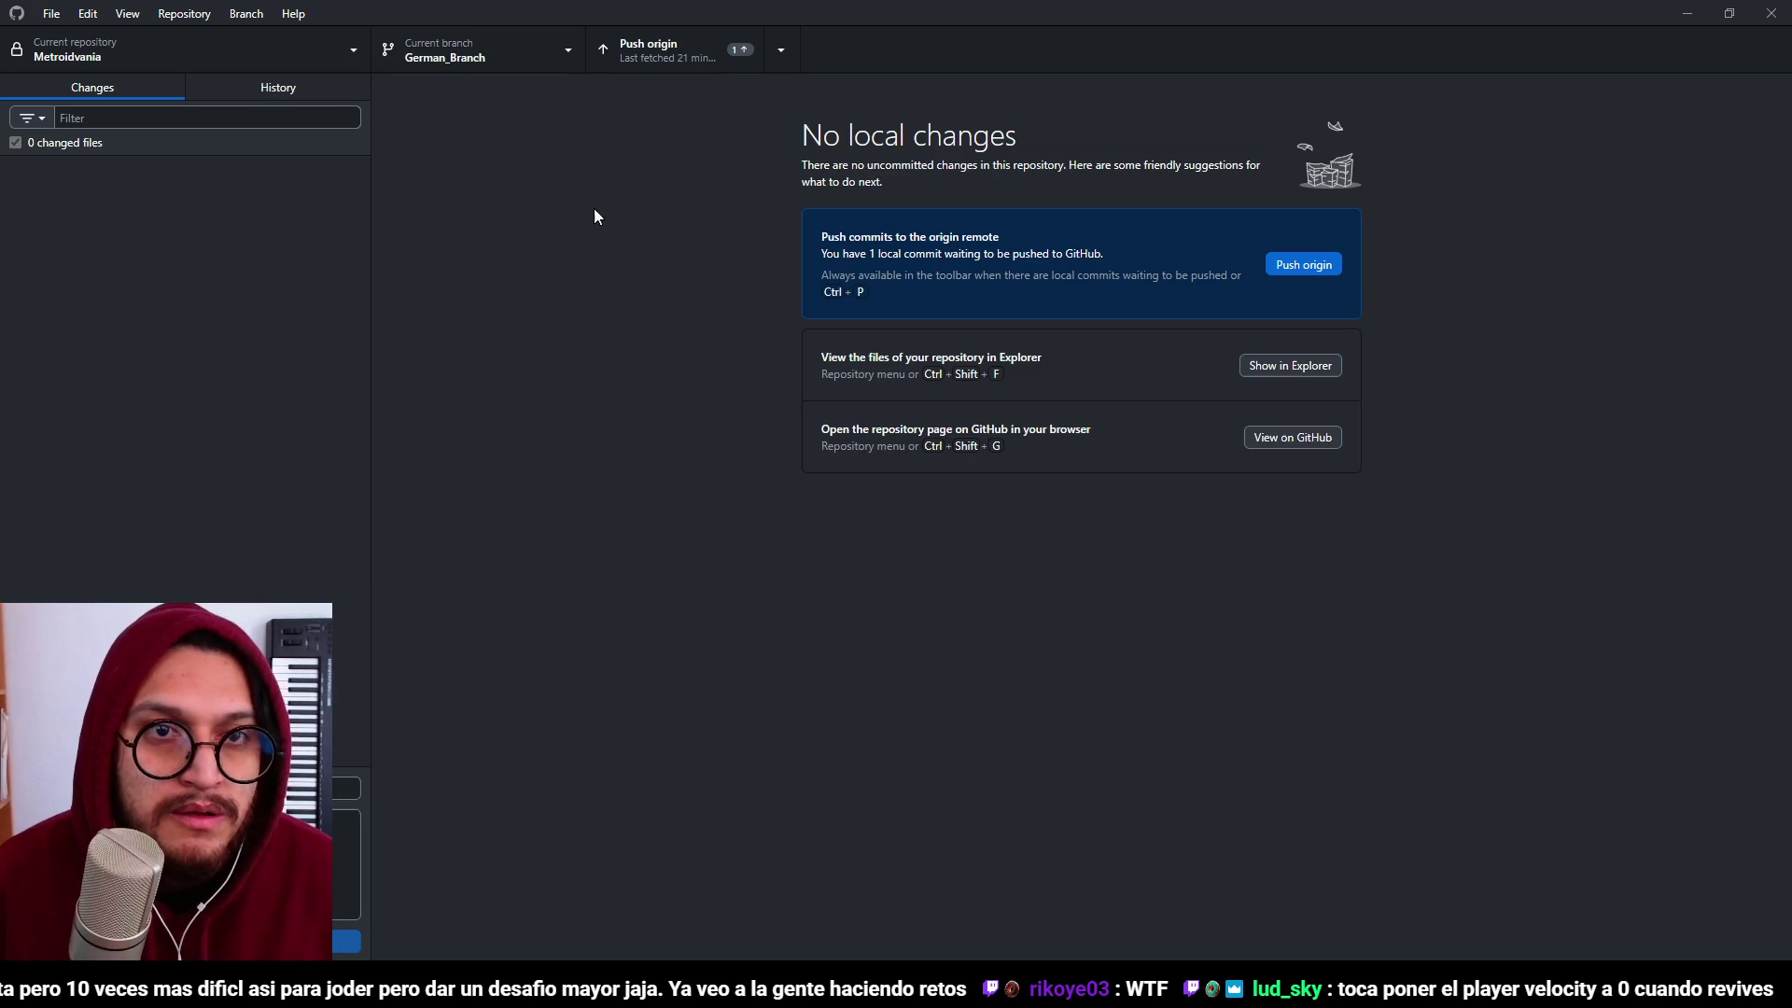
click(653, 50)
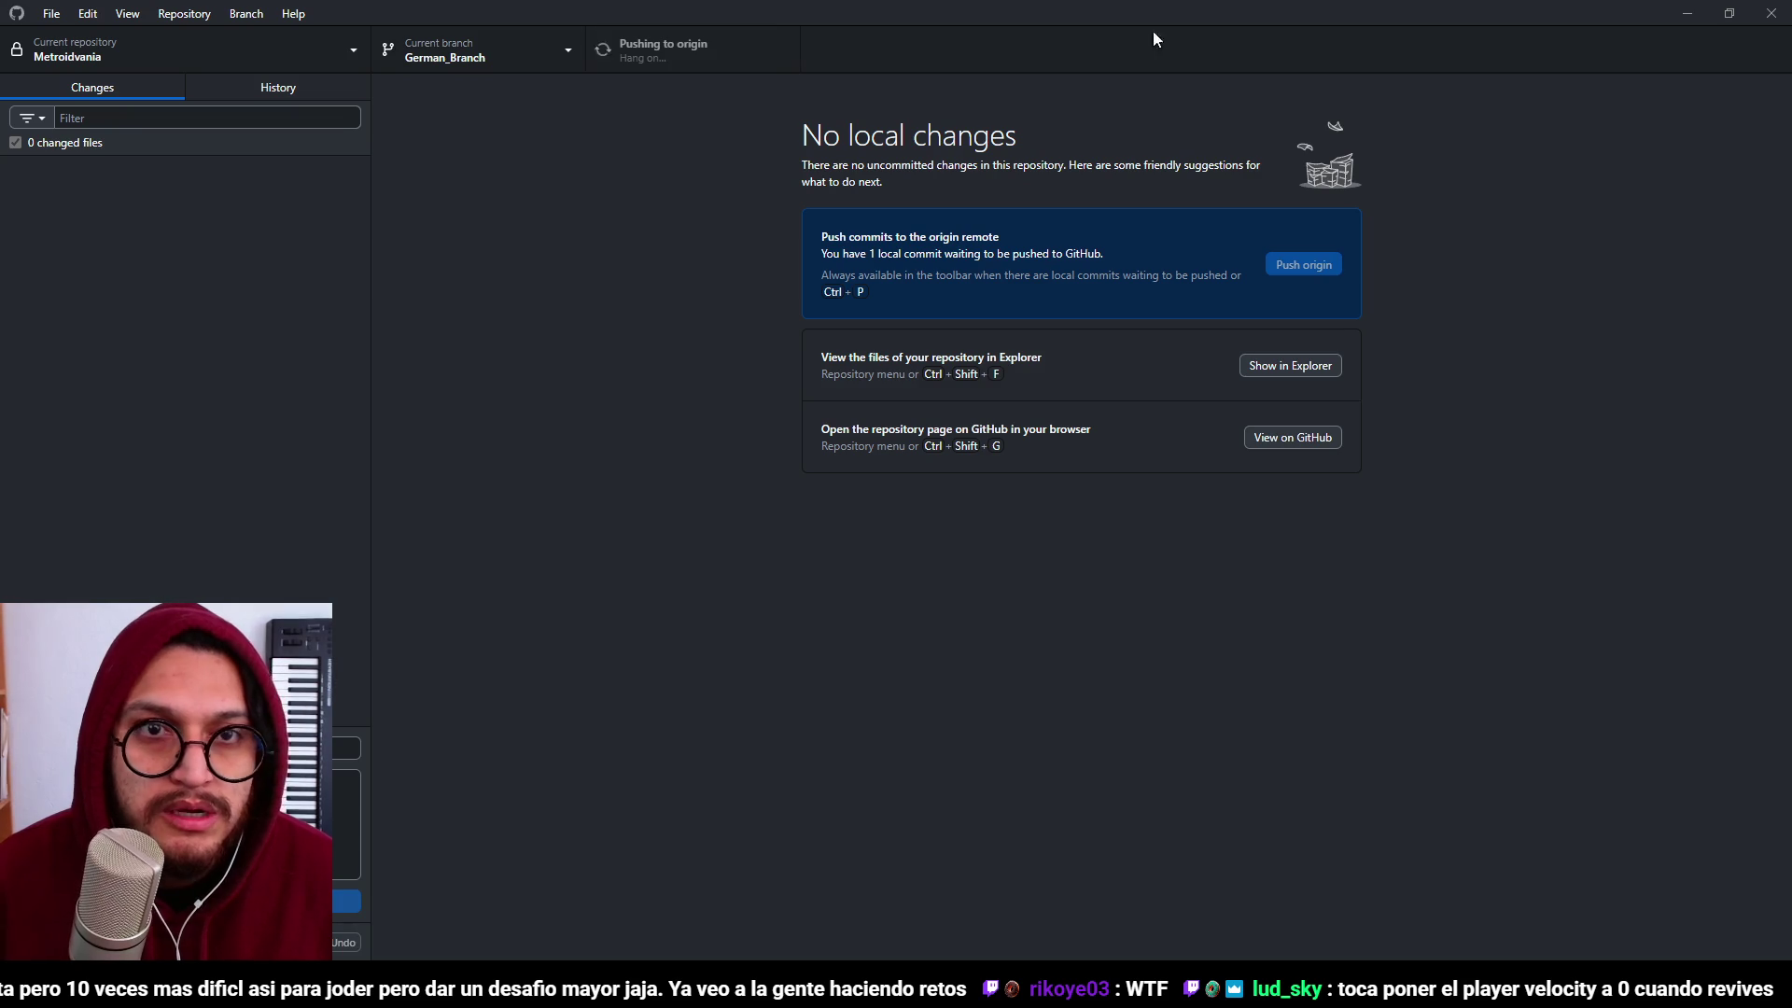
click(1682, 19)
click(1031, 378)
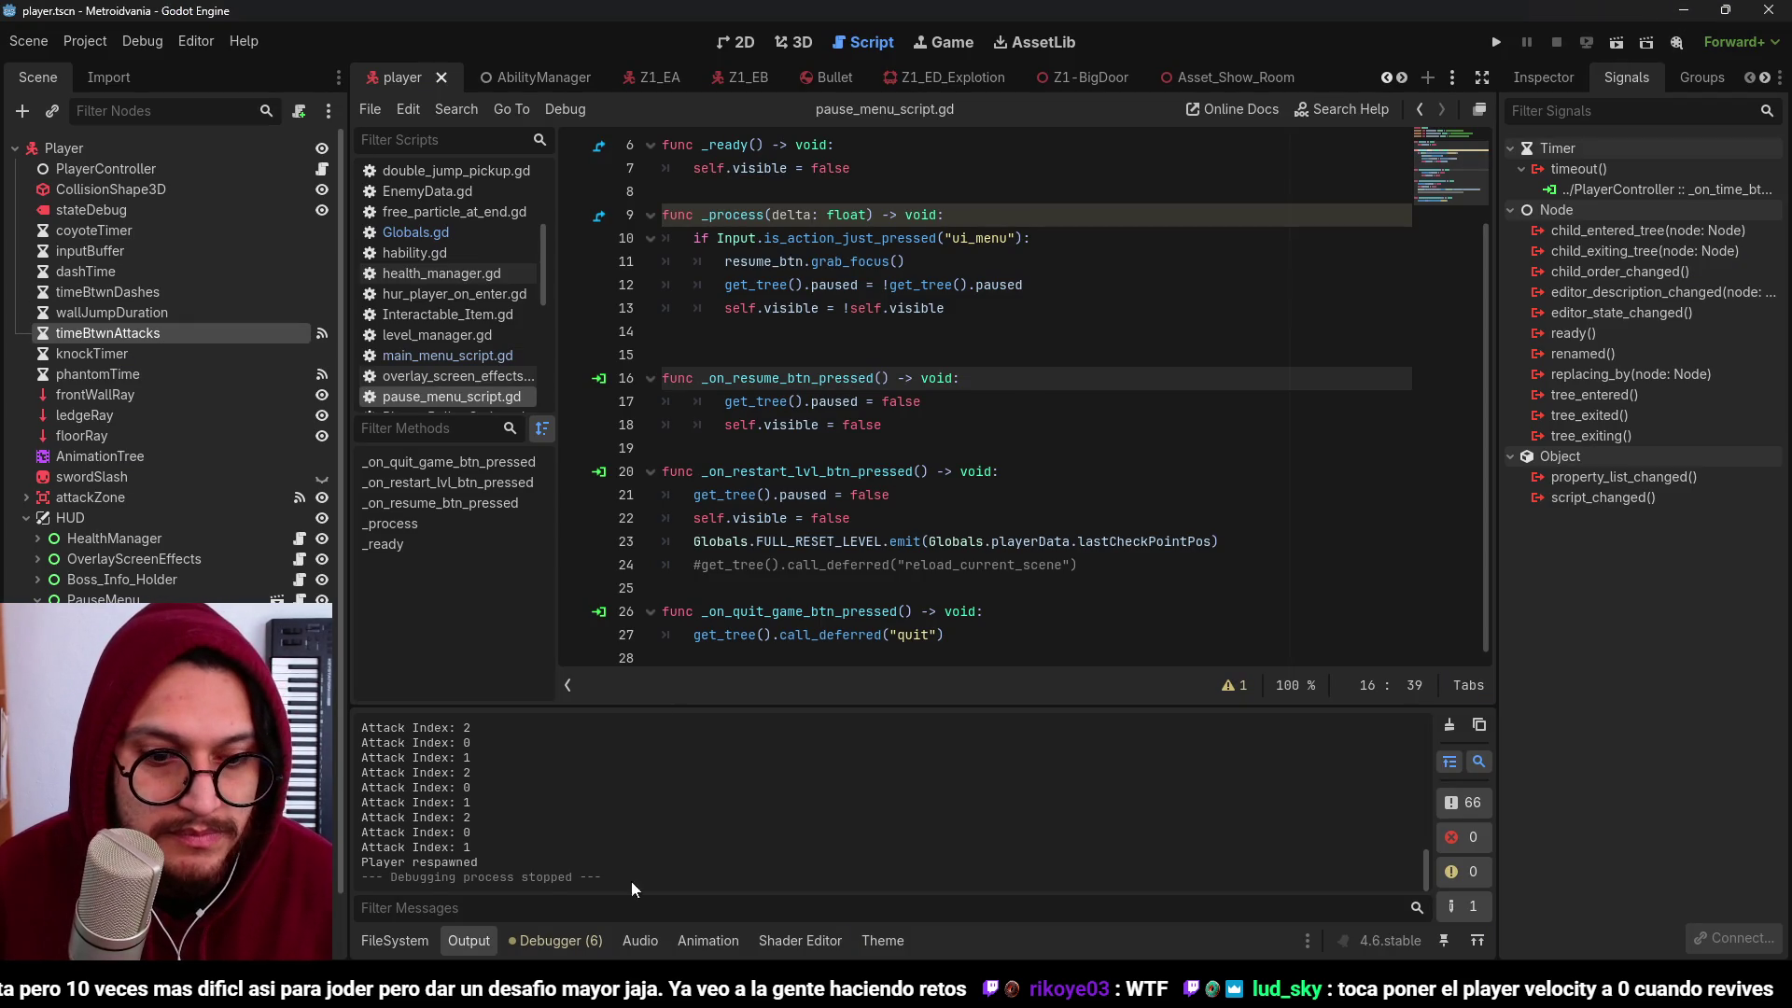
Step: Select the player's AnimationTree in the 3D view and preview Attack_A to its final frame
click(137, 147)
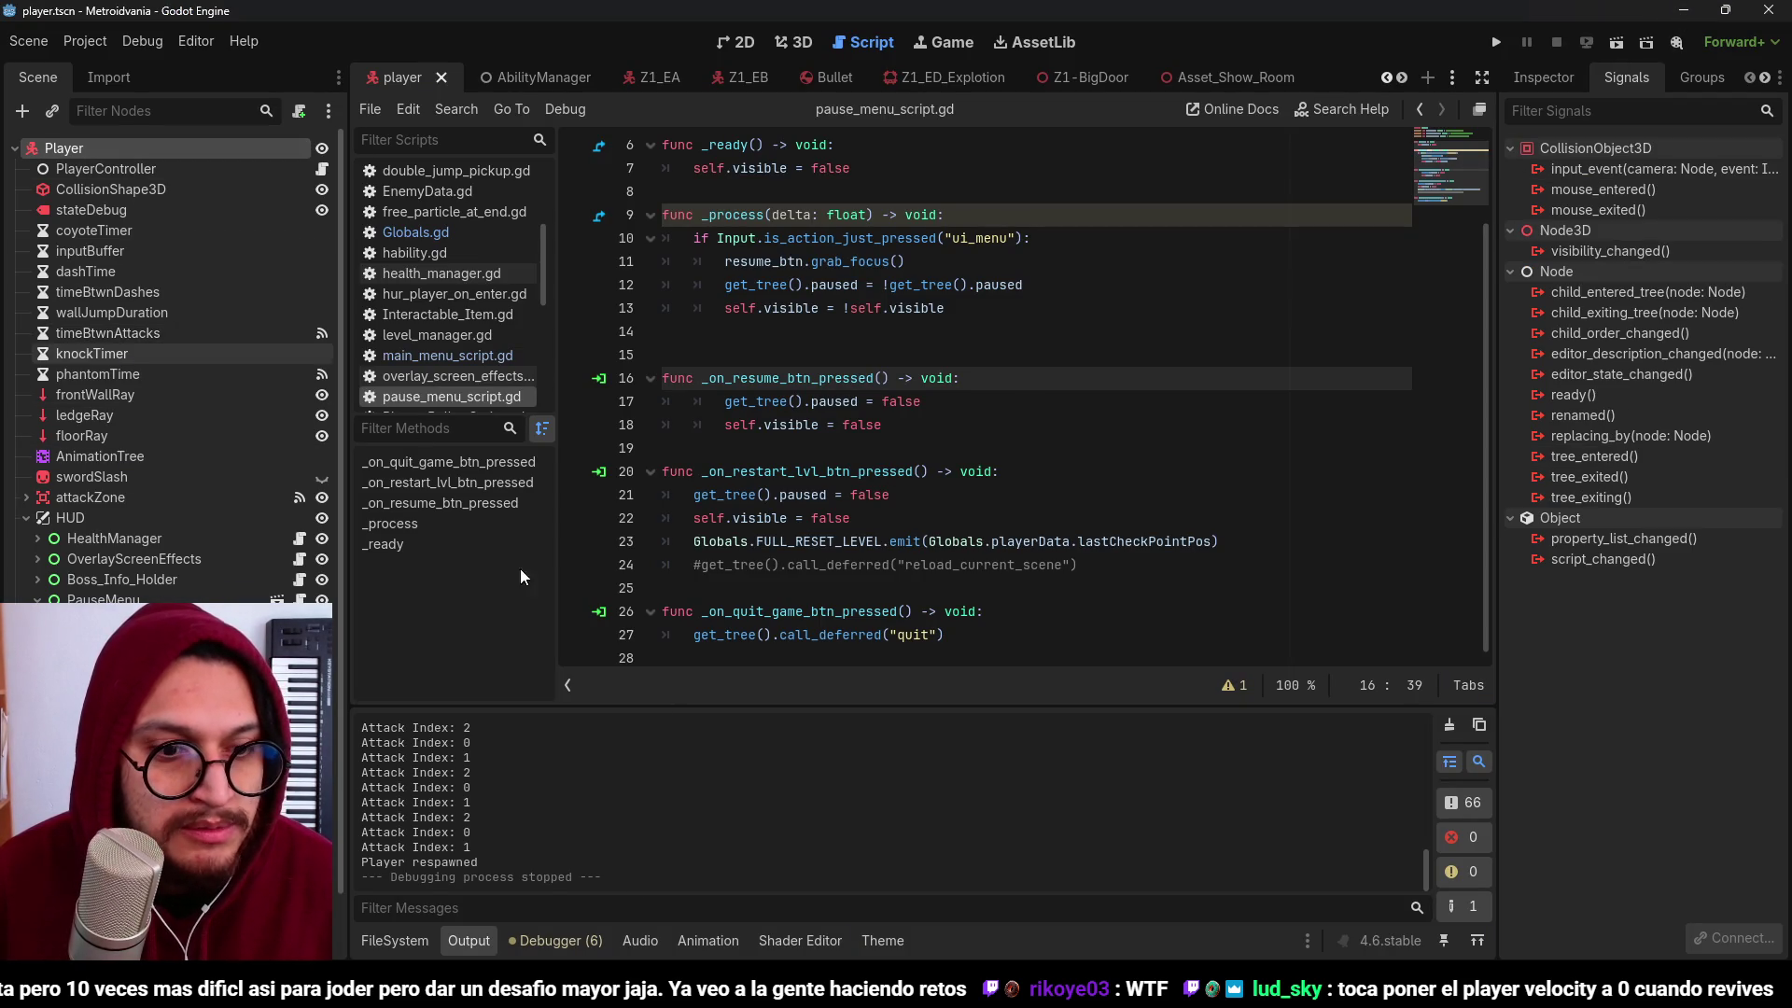
click(395, 940)
click(794, 42)
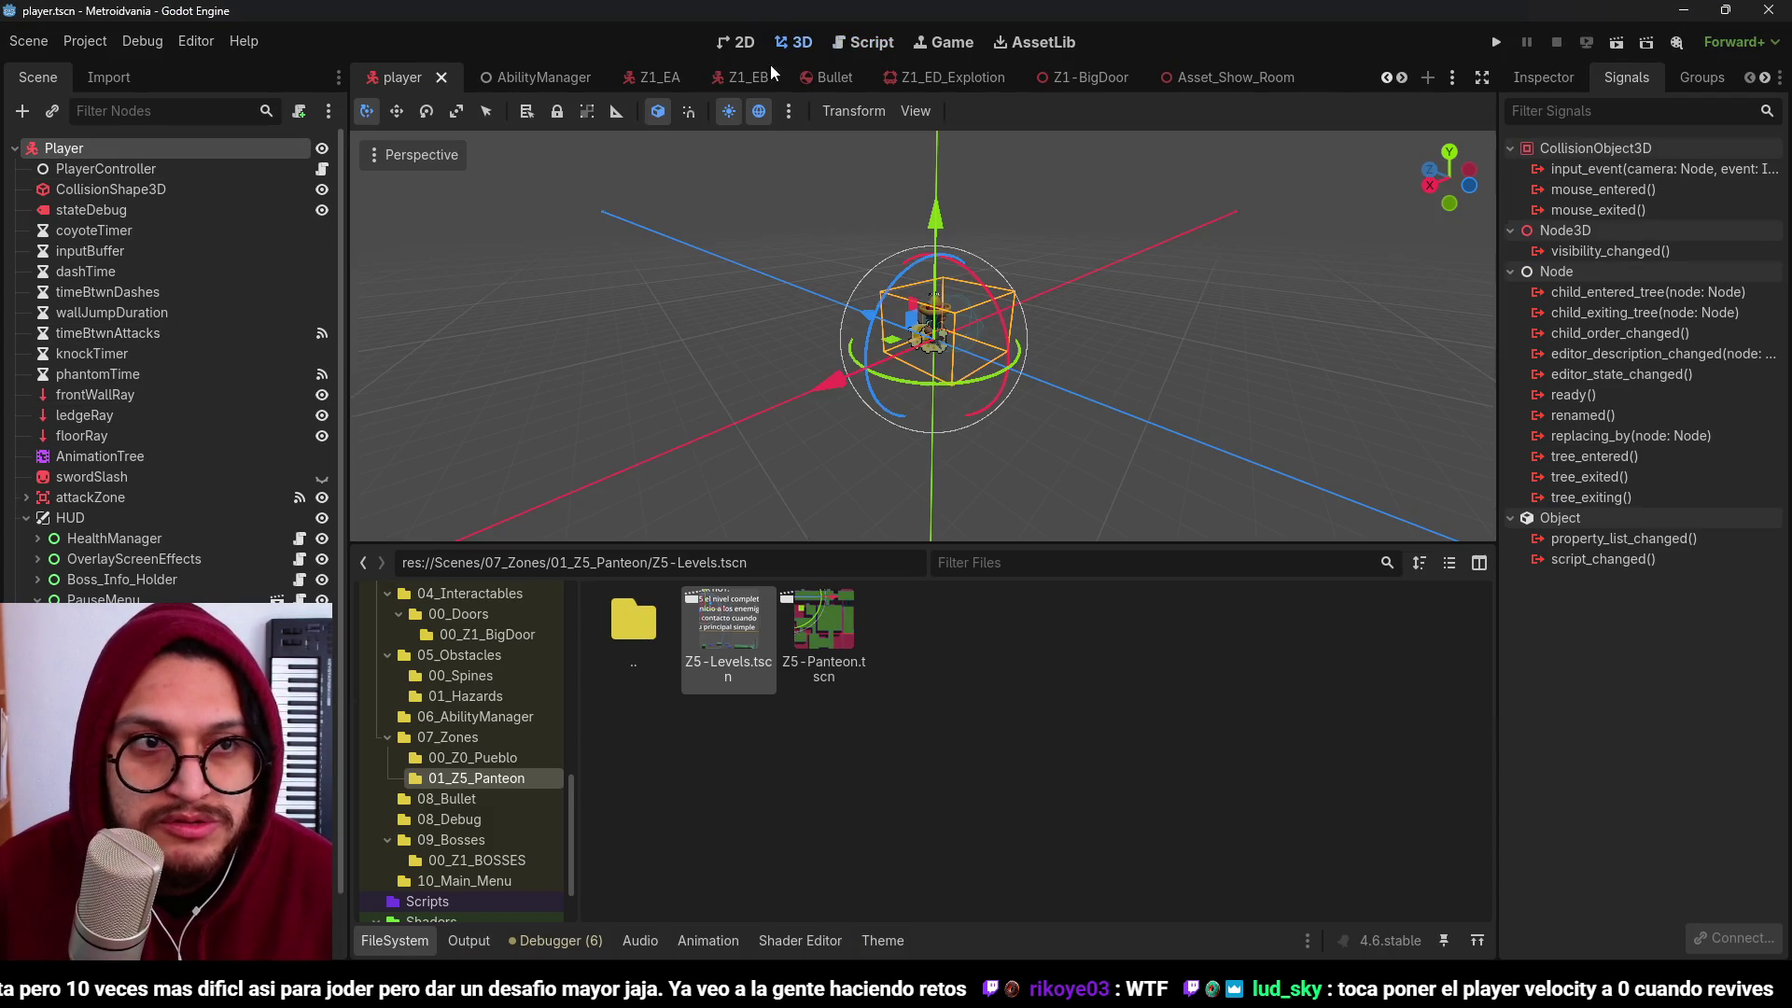
click(131, 456)
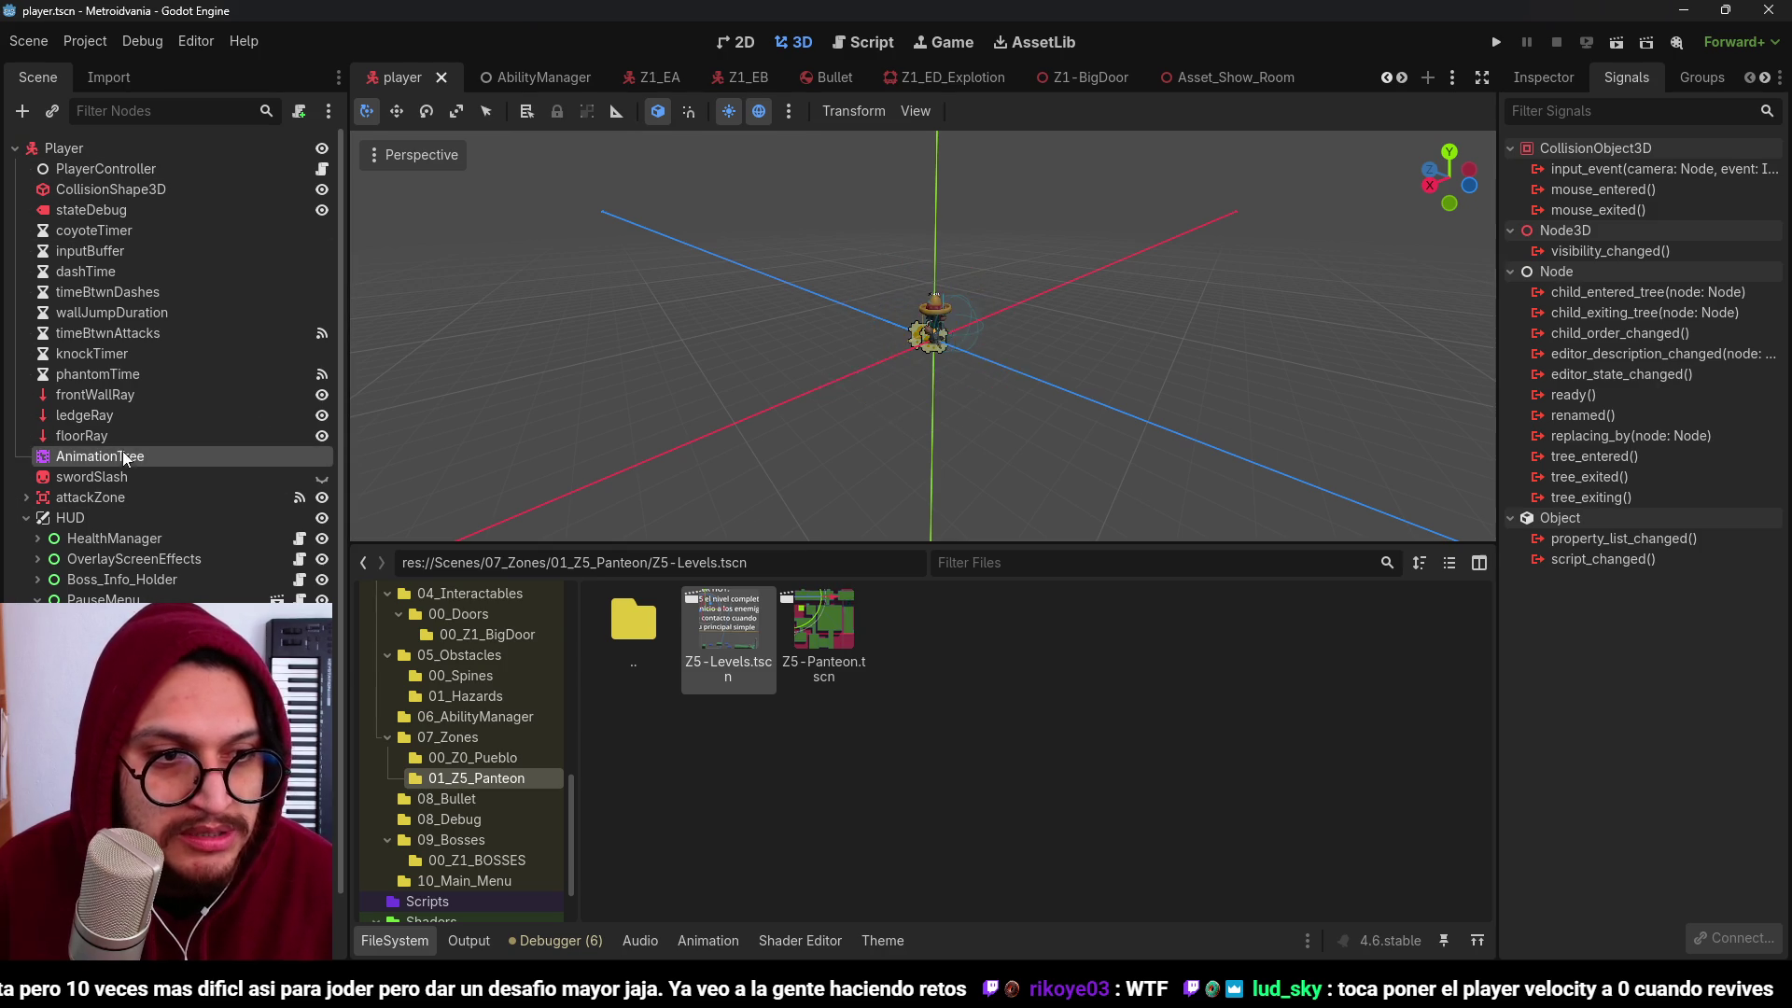
click(737, 641)
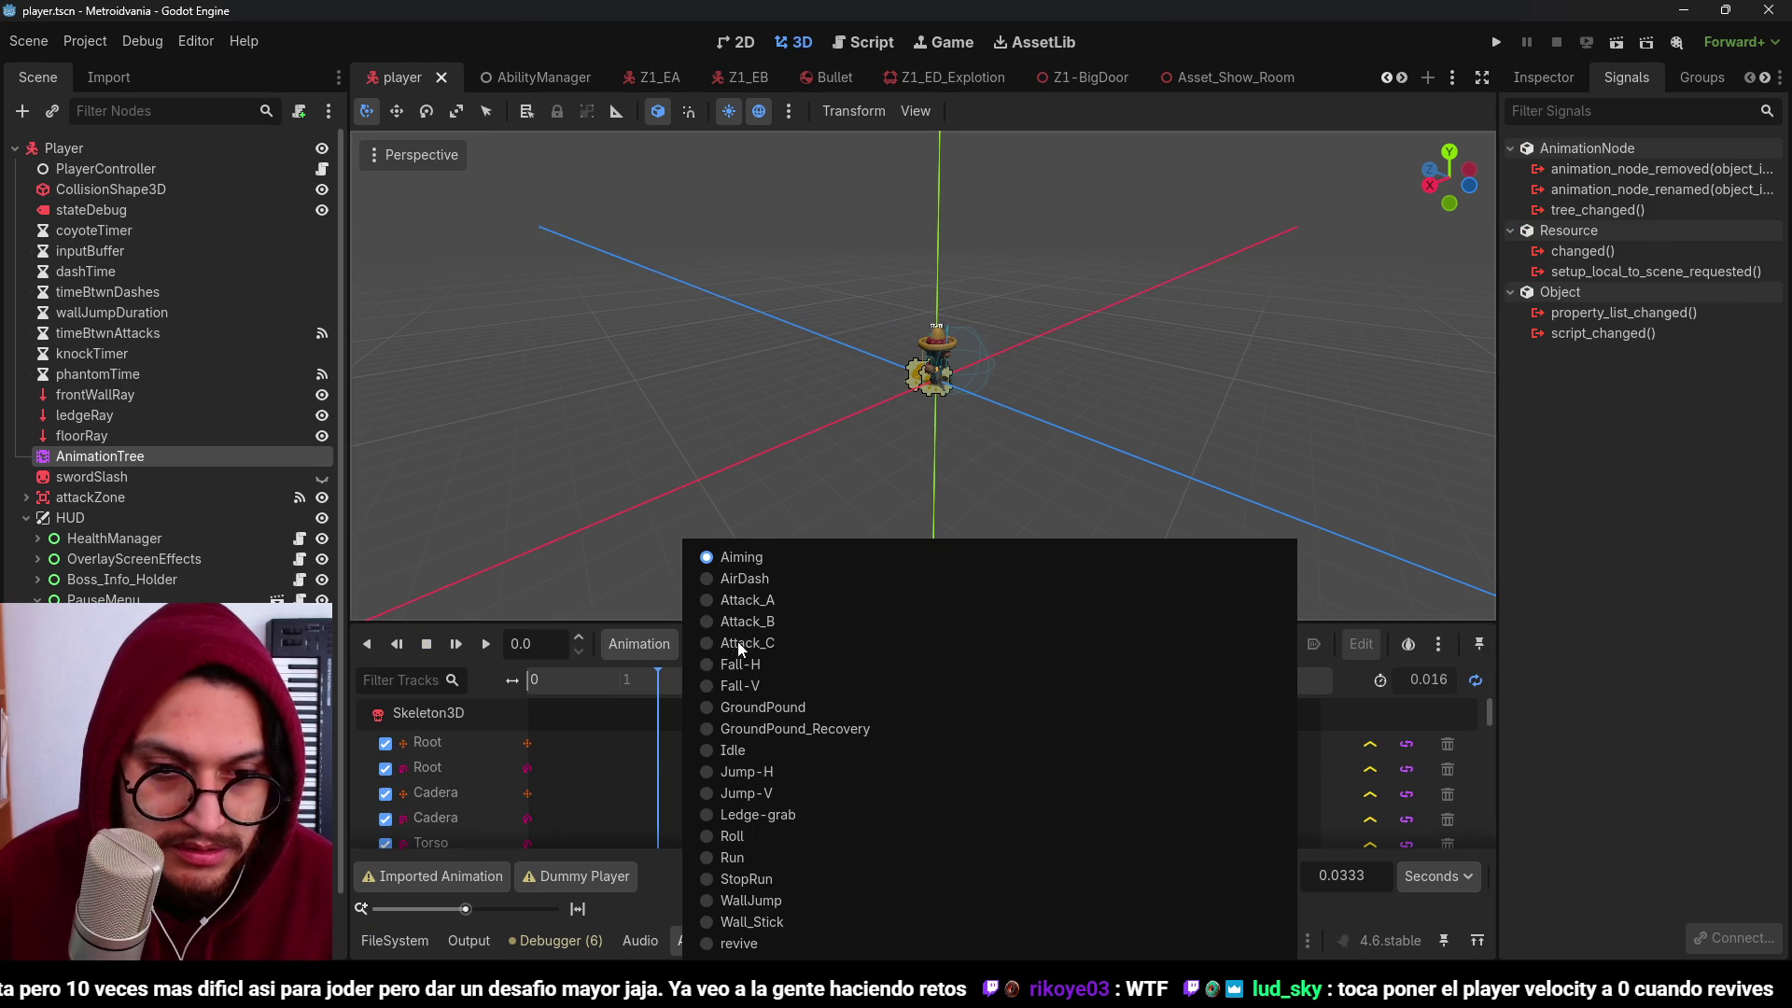
click(775, 597)
click(577, 908)
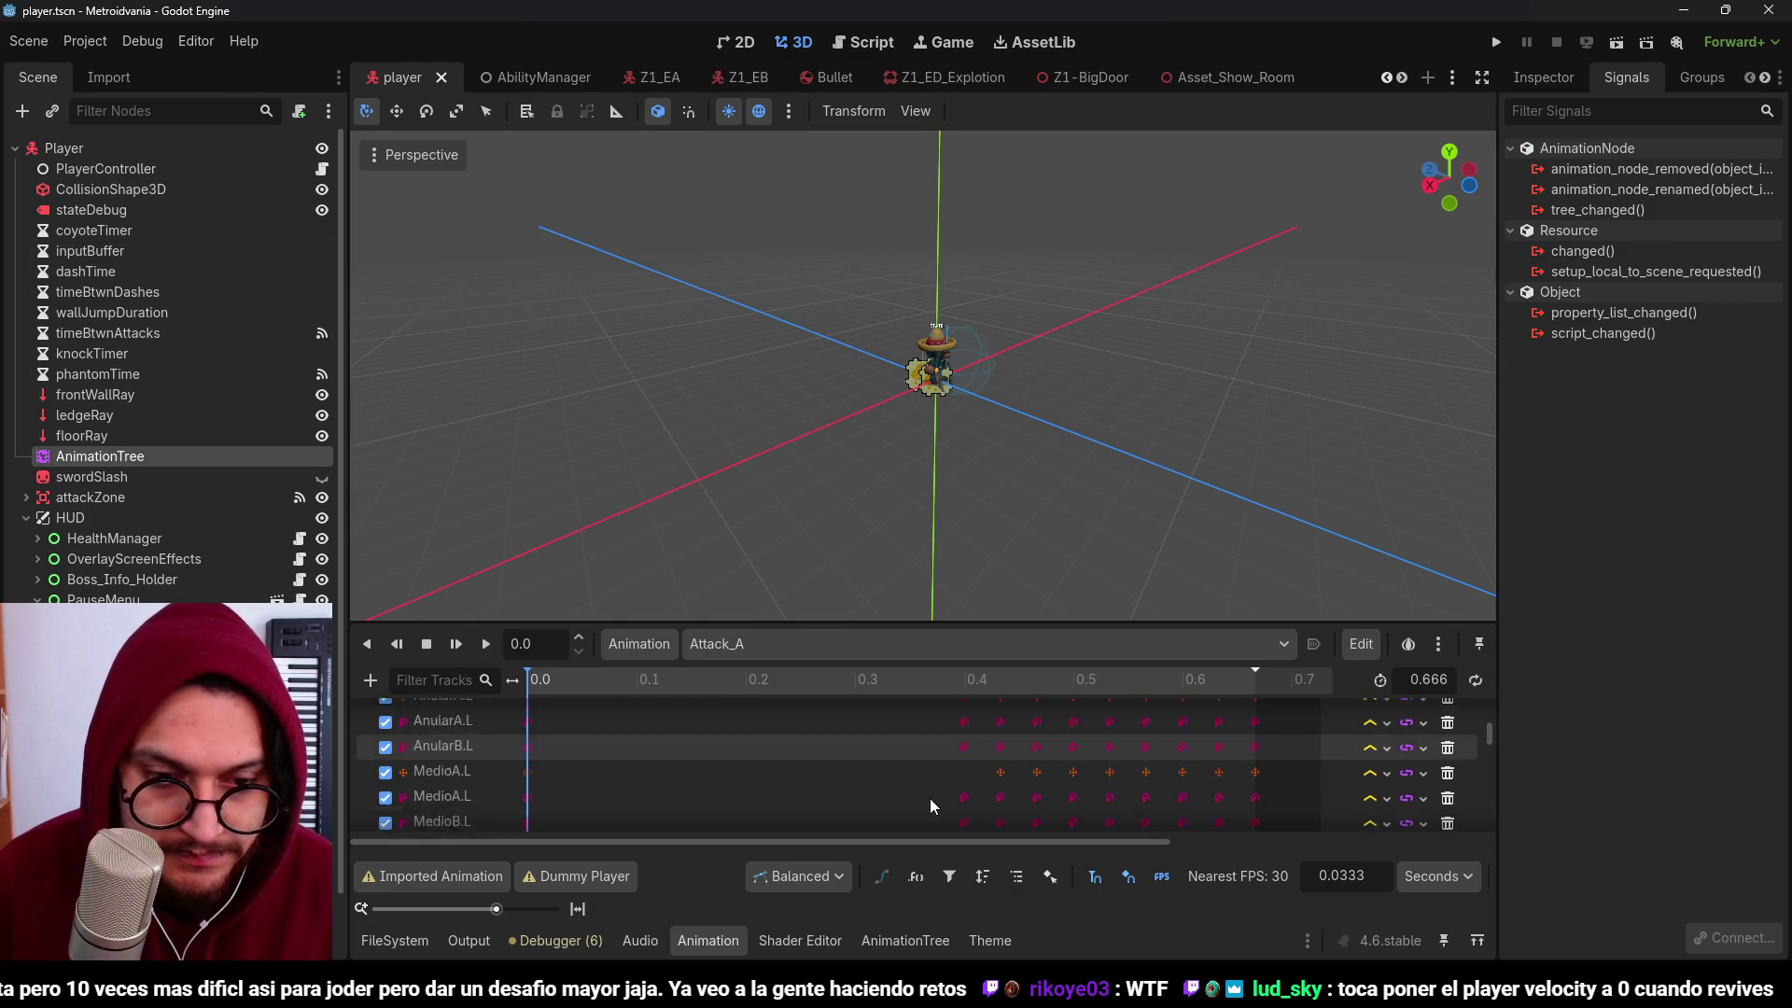
scroll(931, 805, down, 5)
scroll(932, 805, down, 10)
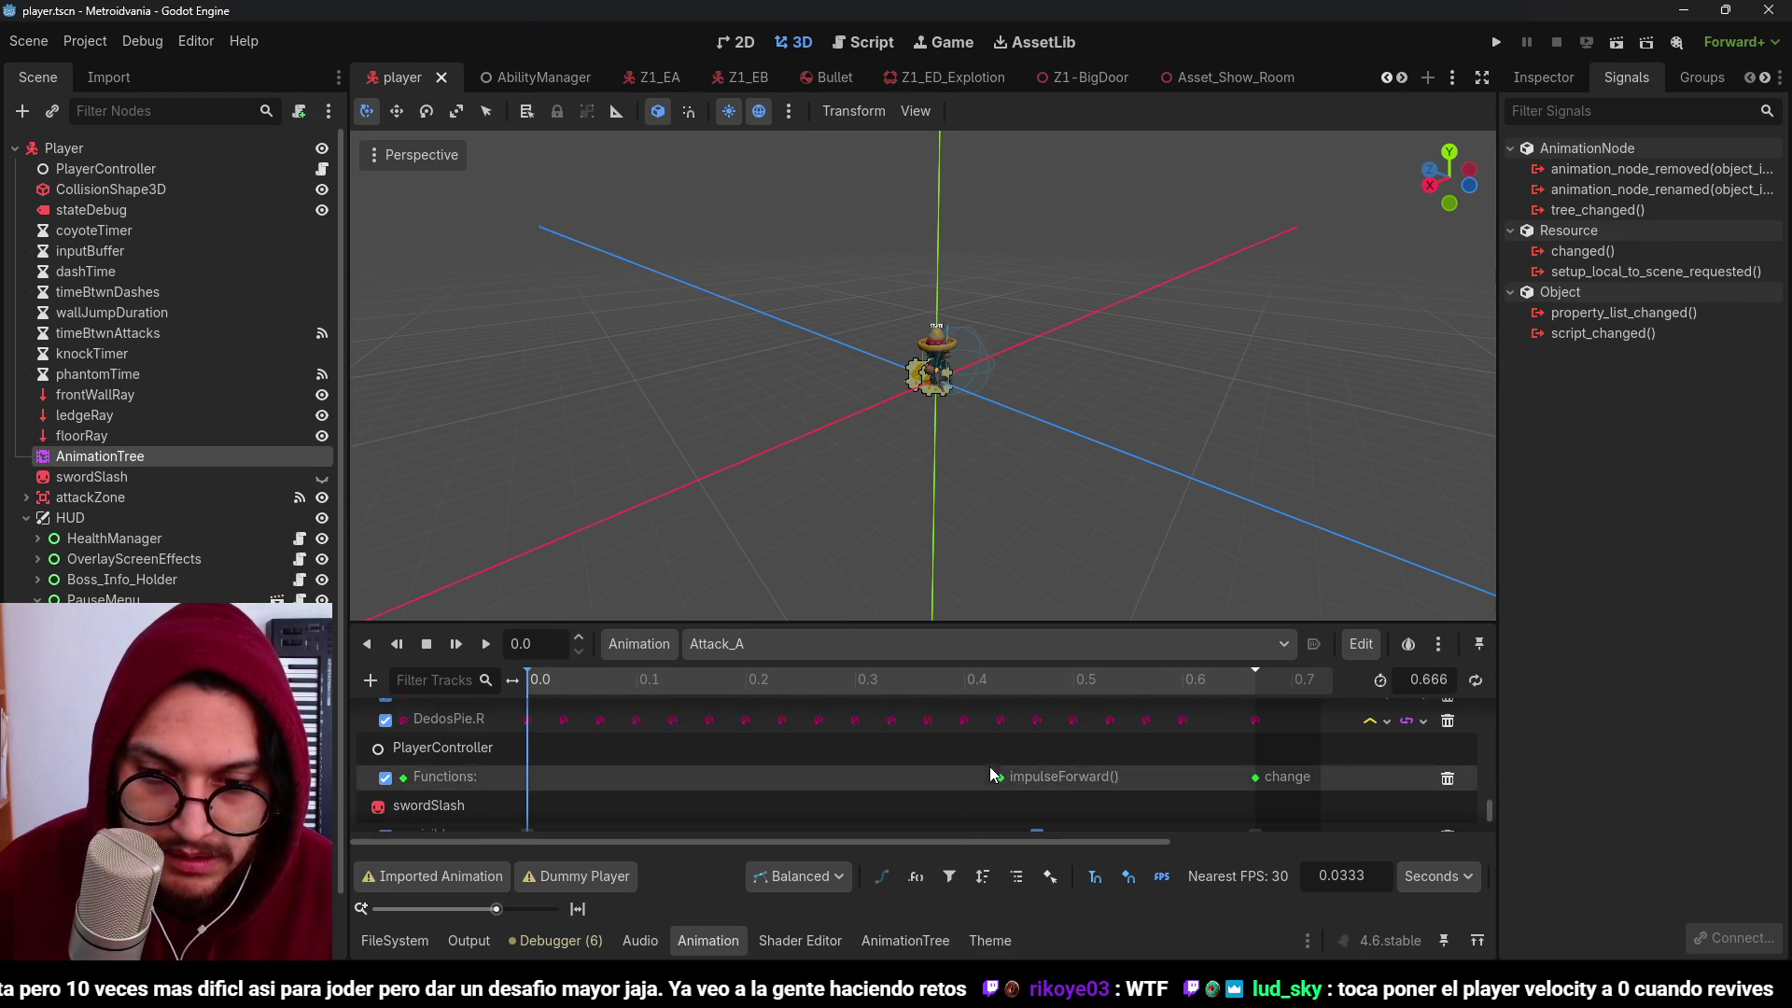
drag(1218, 681, 1267, 703)
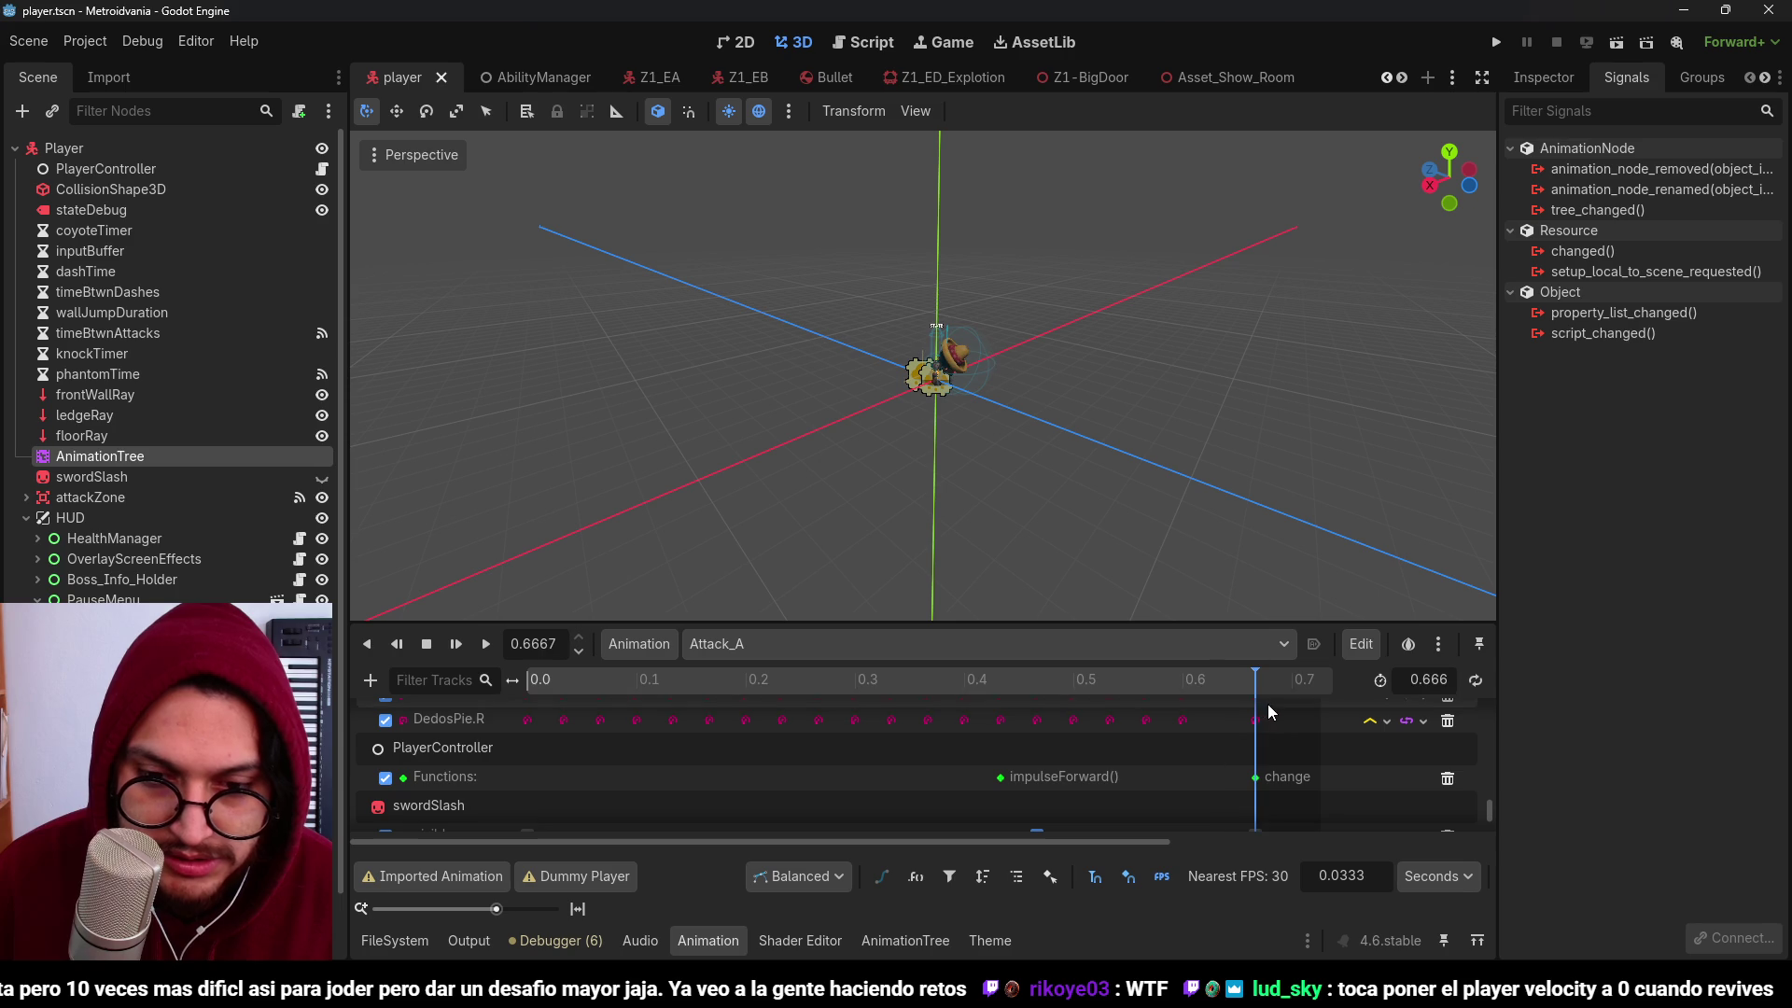
Step: Switch to Attack_B, then Attack_C, scrubbing Attack_C's timeline and setting it to 0.2 seconds
click(835, 655)
click(840, 622)
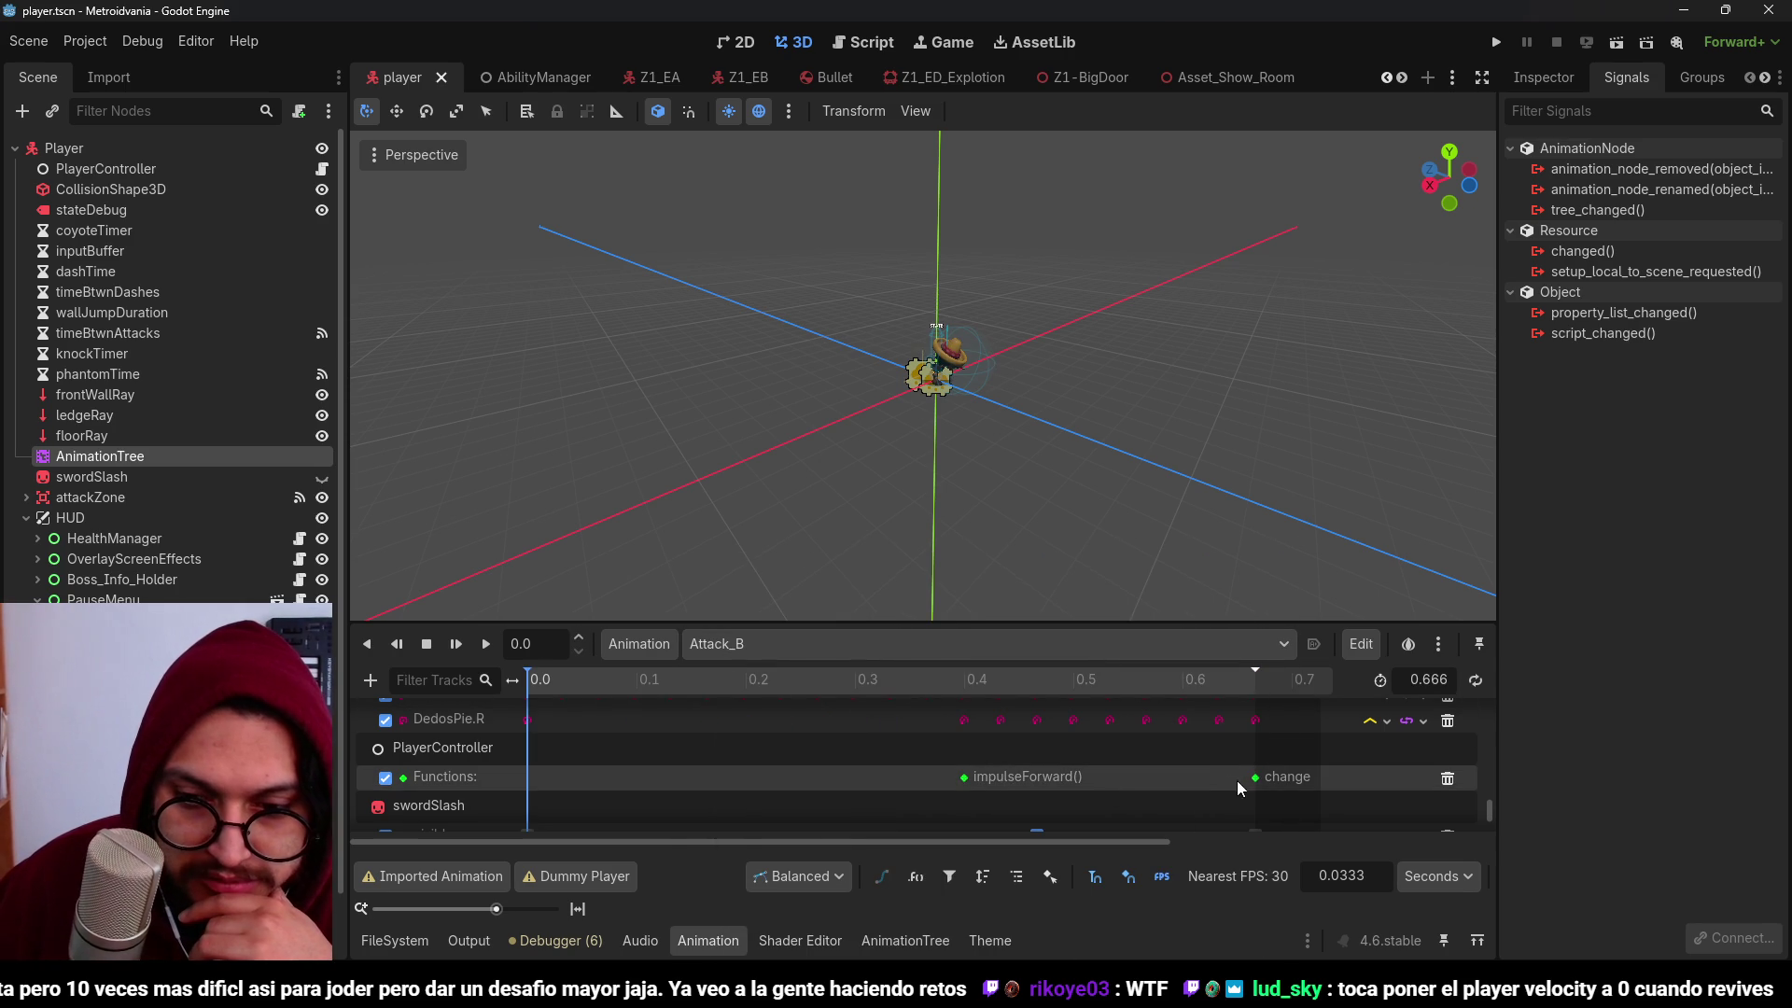
click(987, 659)
click(853, 644)
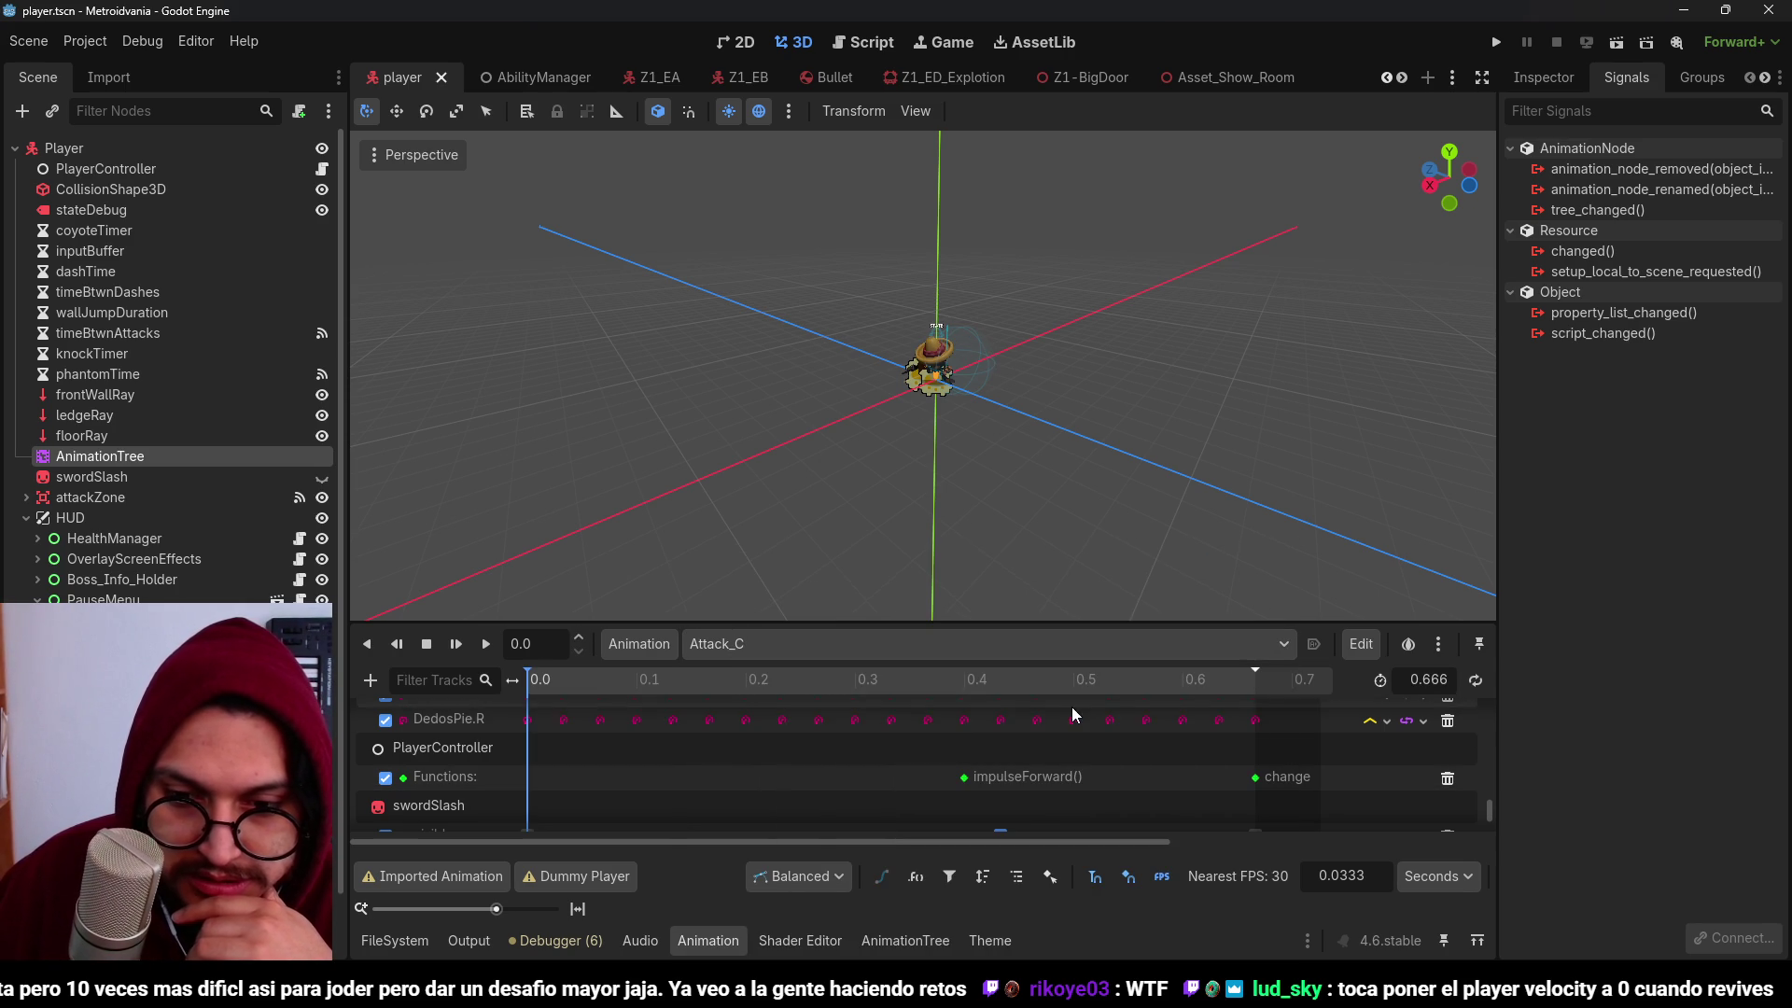
mouse_move(969, 685)
mouse_down()
mouse_move(1268, 697)
mouse_move(863, 679)
mouse_move(1036, 681)
mouse_up()
mouse_move(1172, 665)
mouse_down()
mouse_move(1162, 704)
mouse_move(696, 724)
mouse_move(1189, 715)
mouse_move(1110, 690)
mouse_up()
click(746, 679)
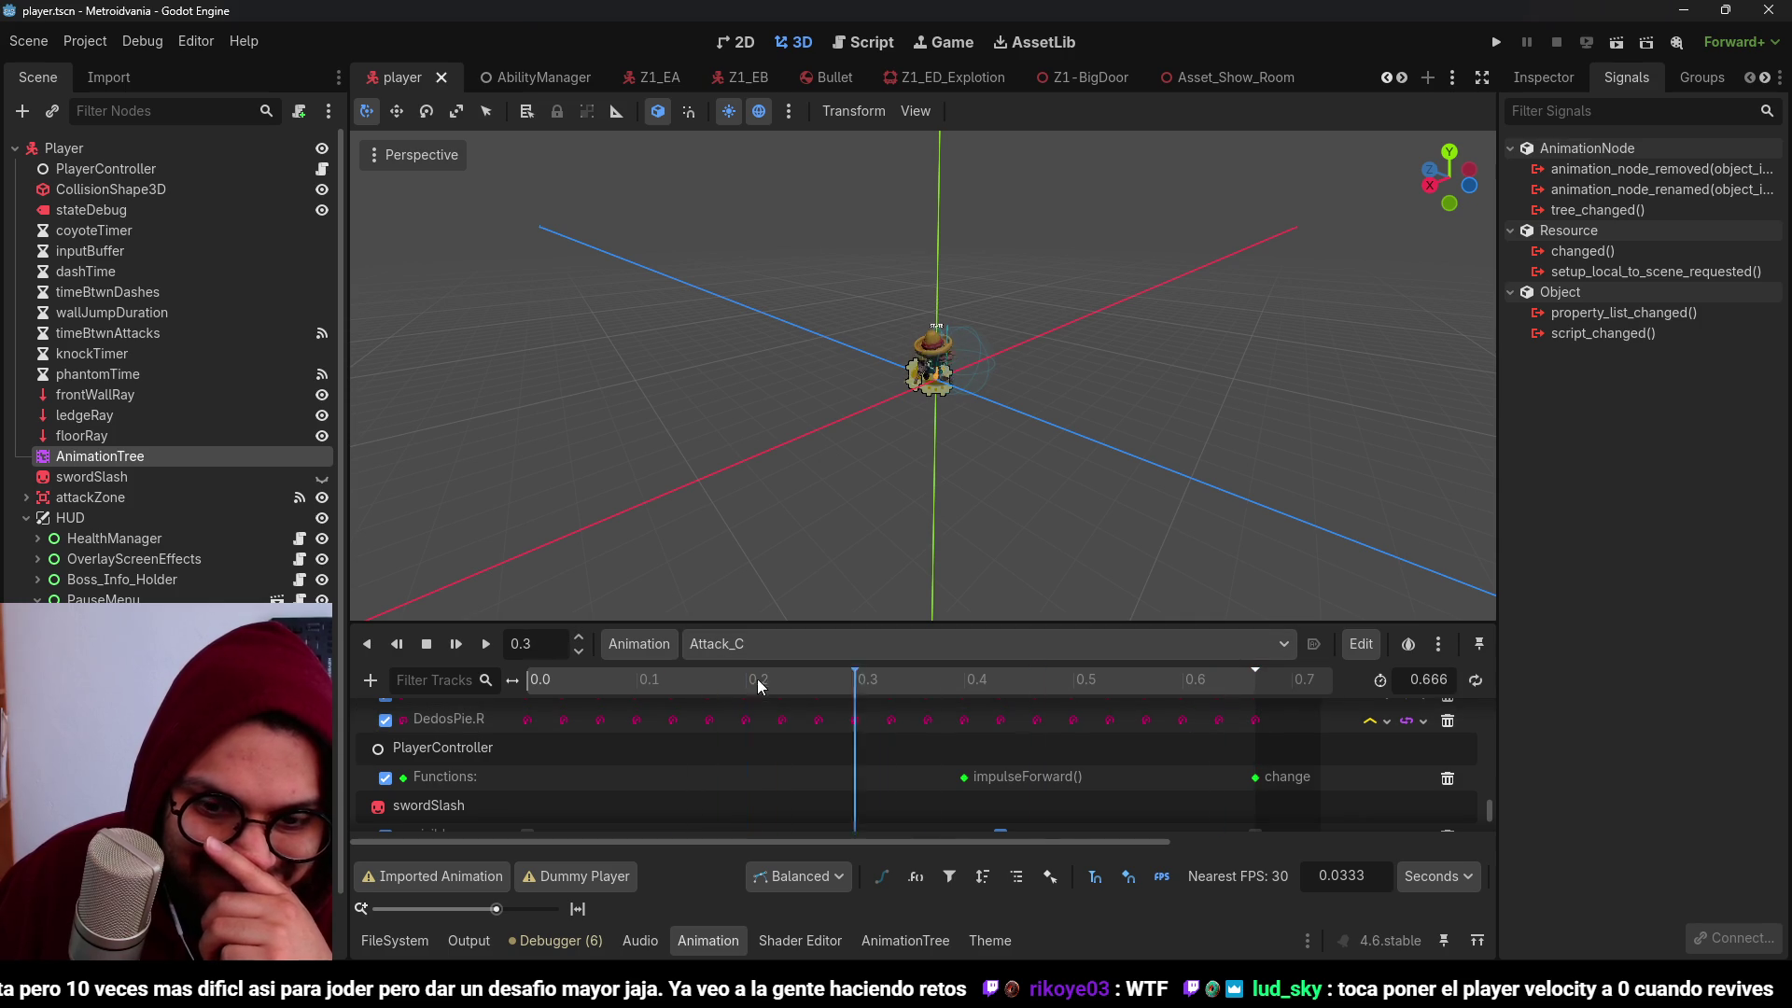
click(1454, 80)
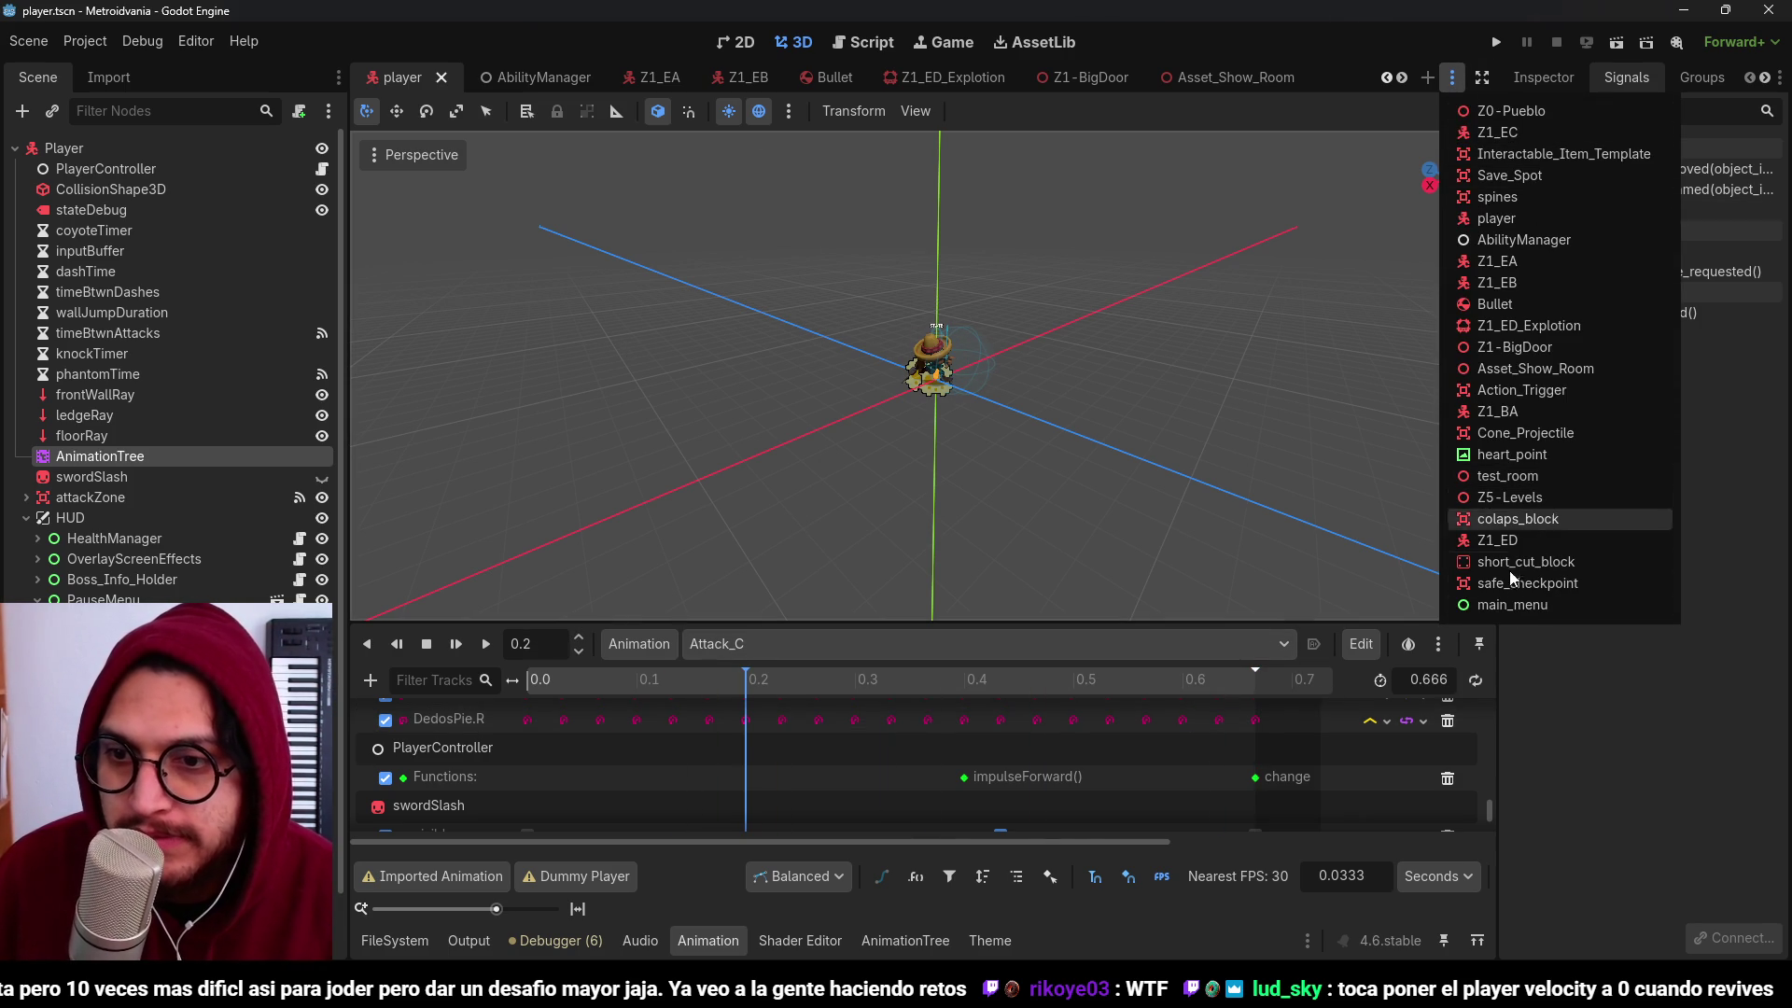
Step: In the Z5-Levels scene, delete the level-scaling test and main menu lines from the to-do Label3D
click(1514, 500)
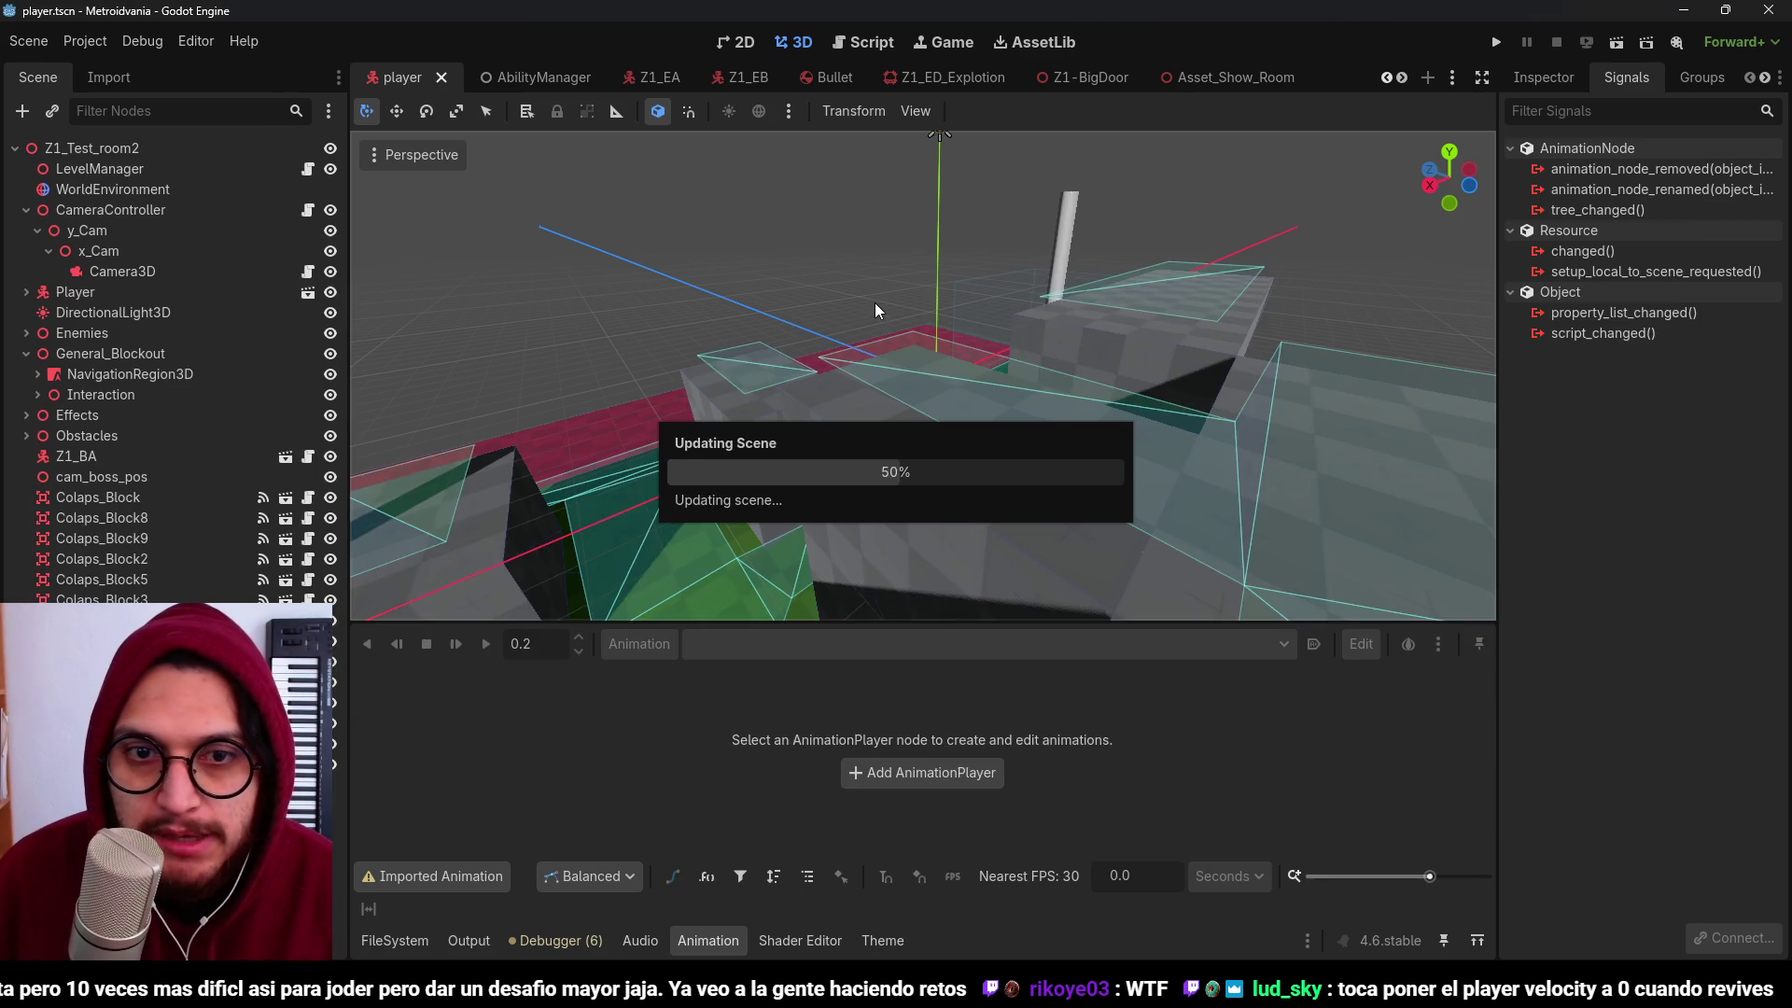
scroll(932, 334, up, 4)
click(910, 265)
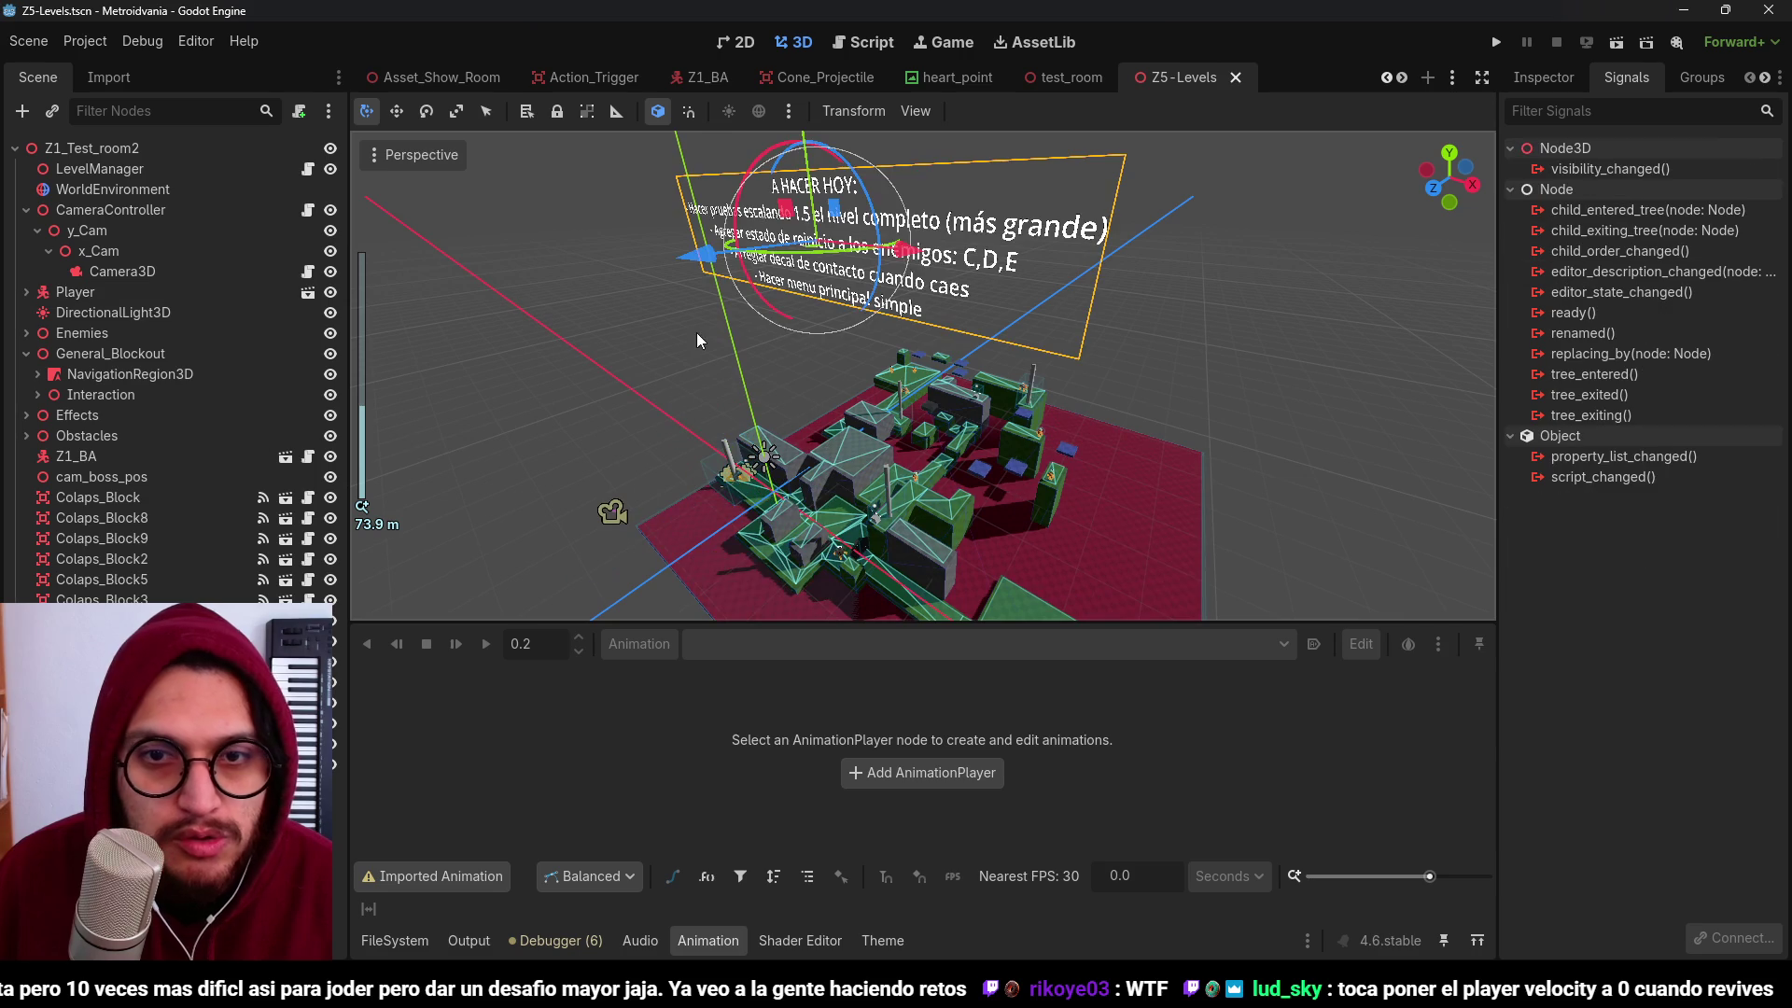
click(1543, 78)
click(1640, 512)
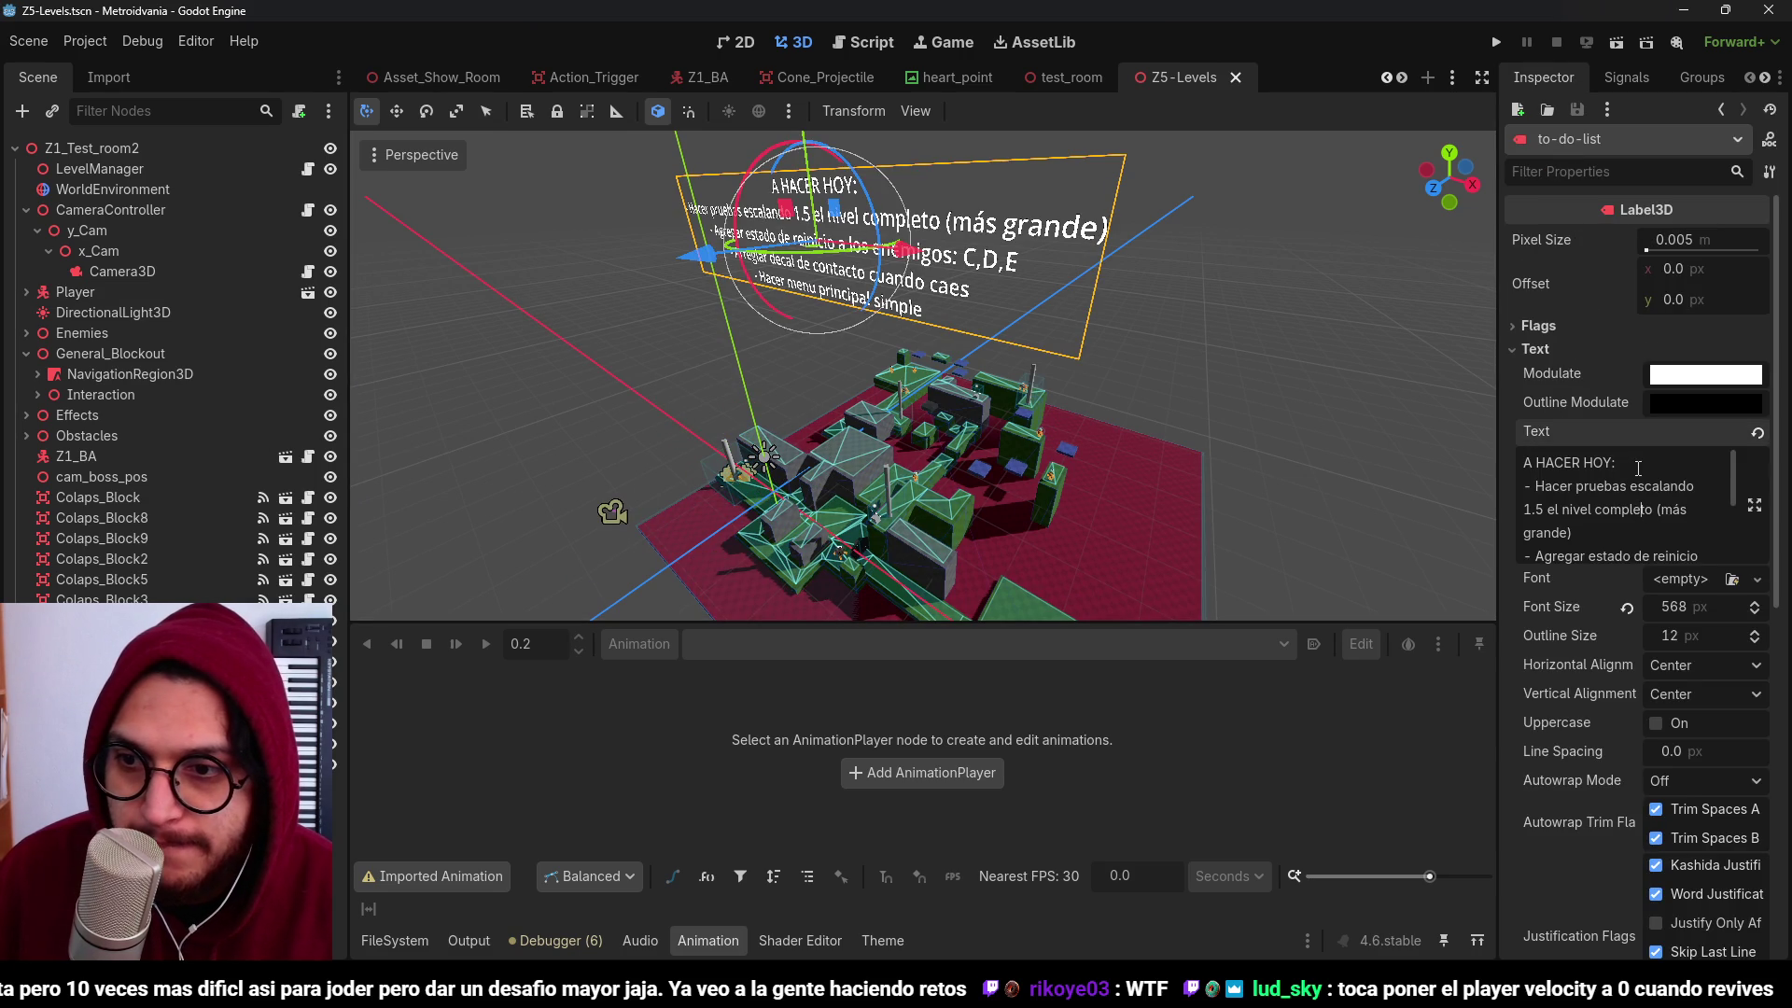
triple_click(1612, 504)
key(BackSpace)
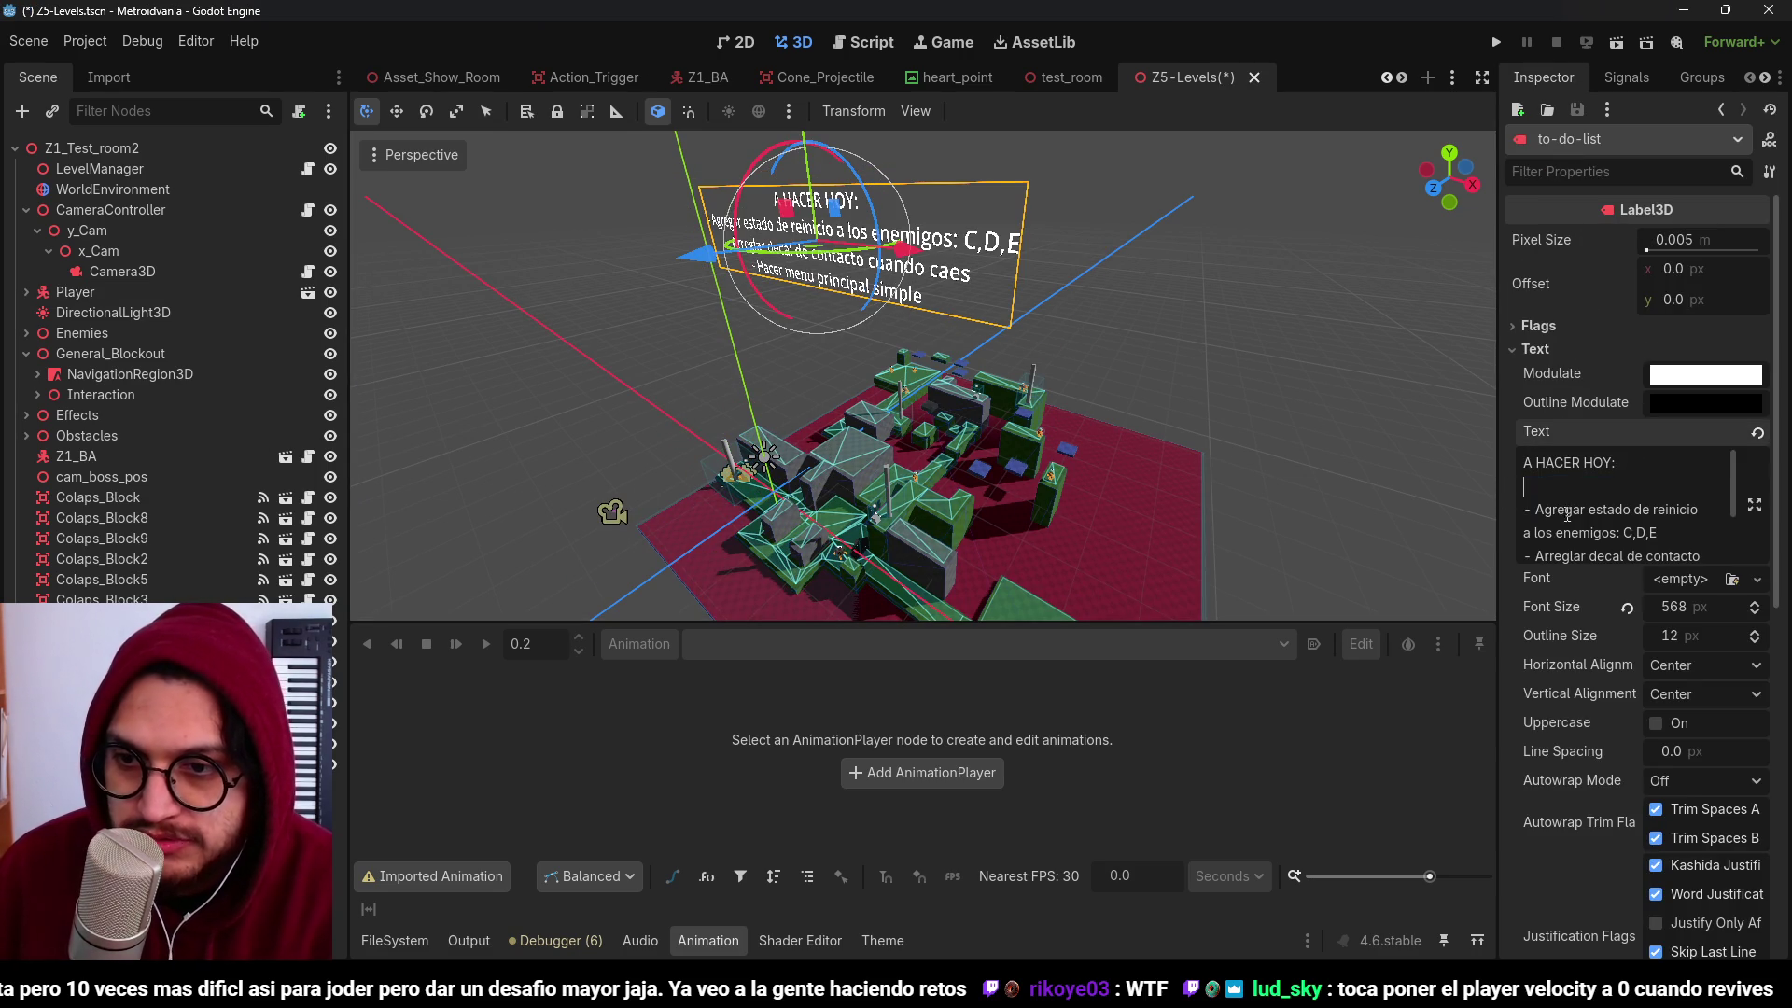
key(Delete)
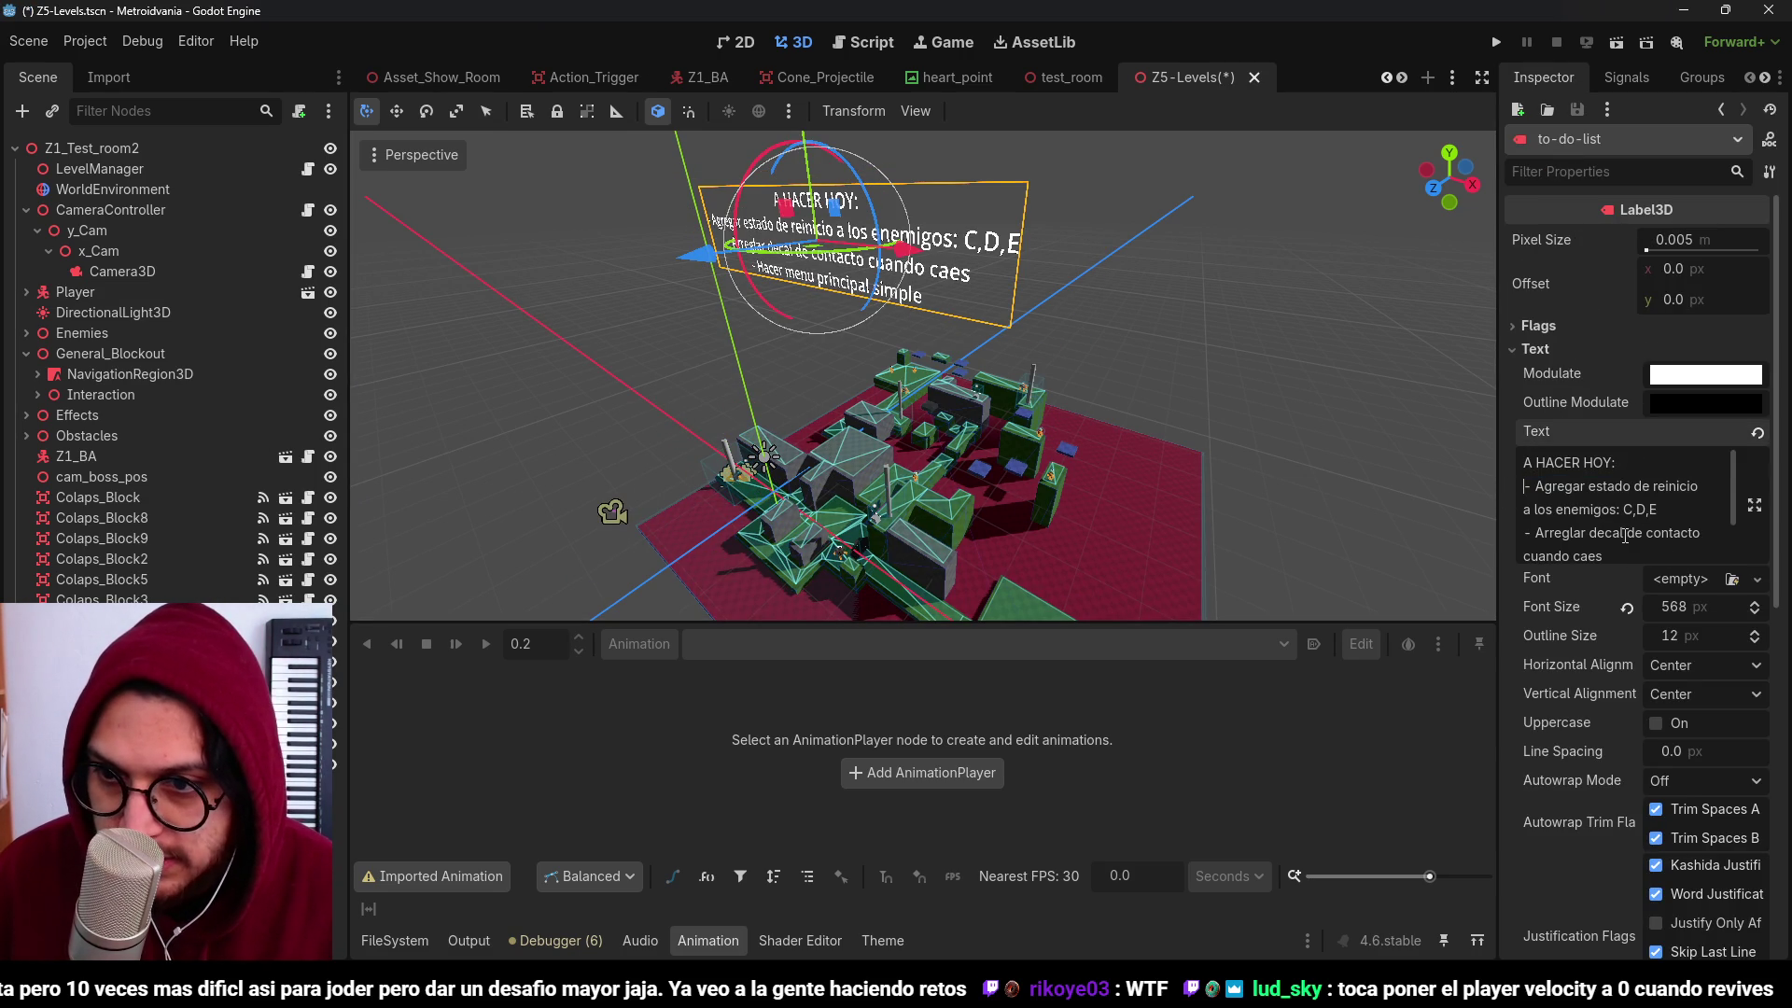
scroll(1625, 535, down, 2)
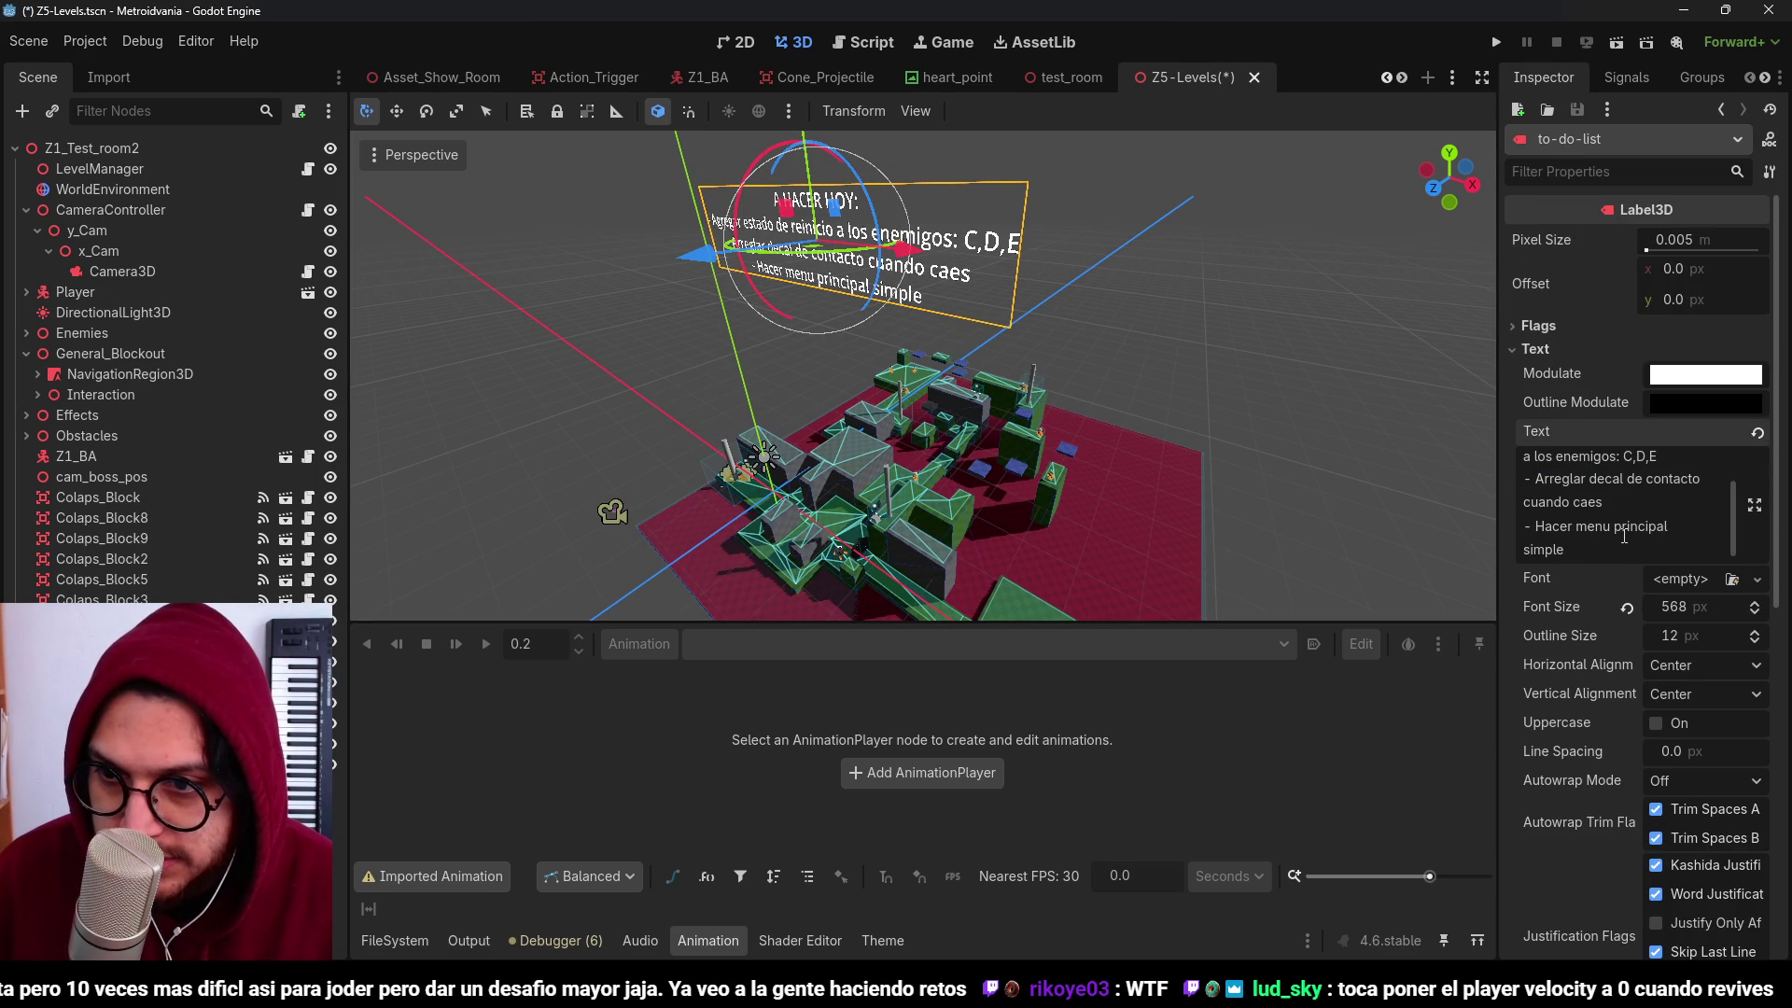
triple_click(1538, 539)
key(BackSpace)
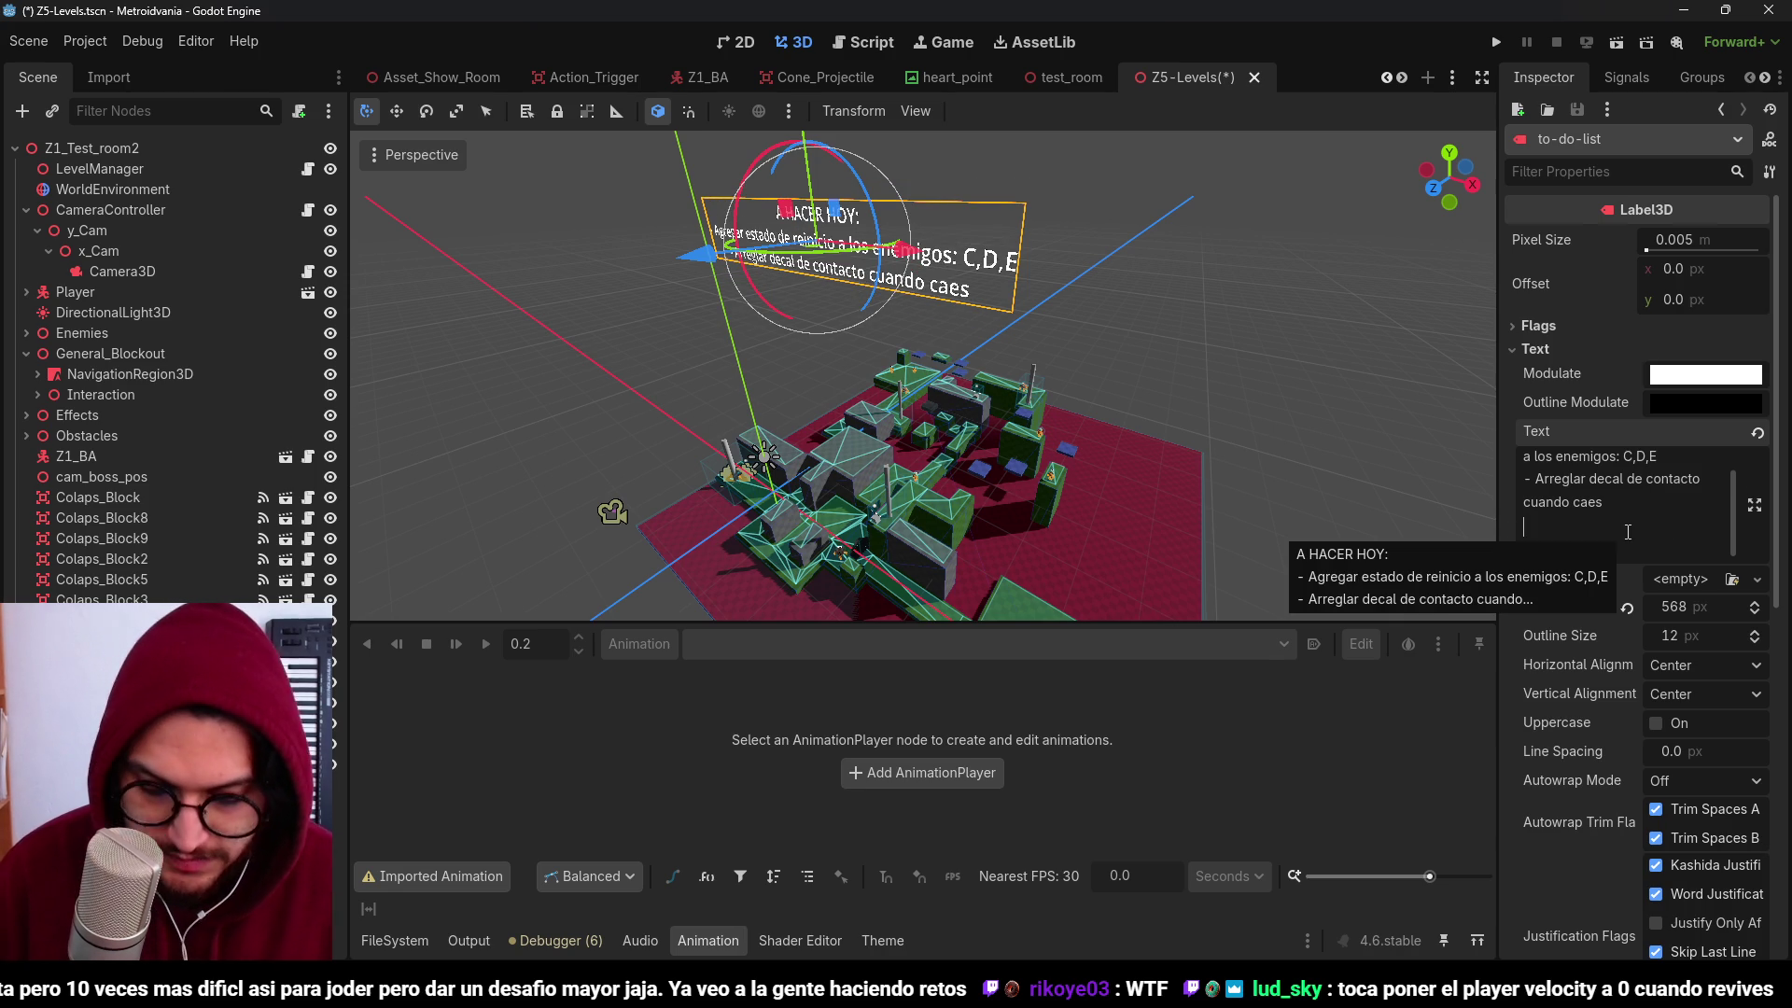
Step: Add the attack-impulse bug line ('impulso muy grande sin limite') to the label and save the scene
text(- Arreglar bug ataque)
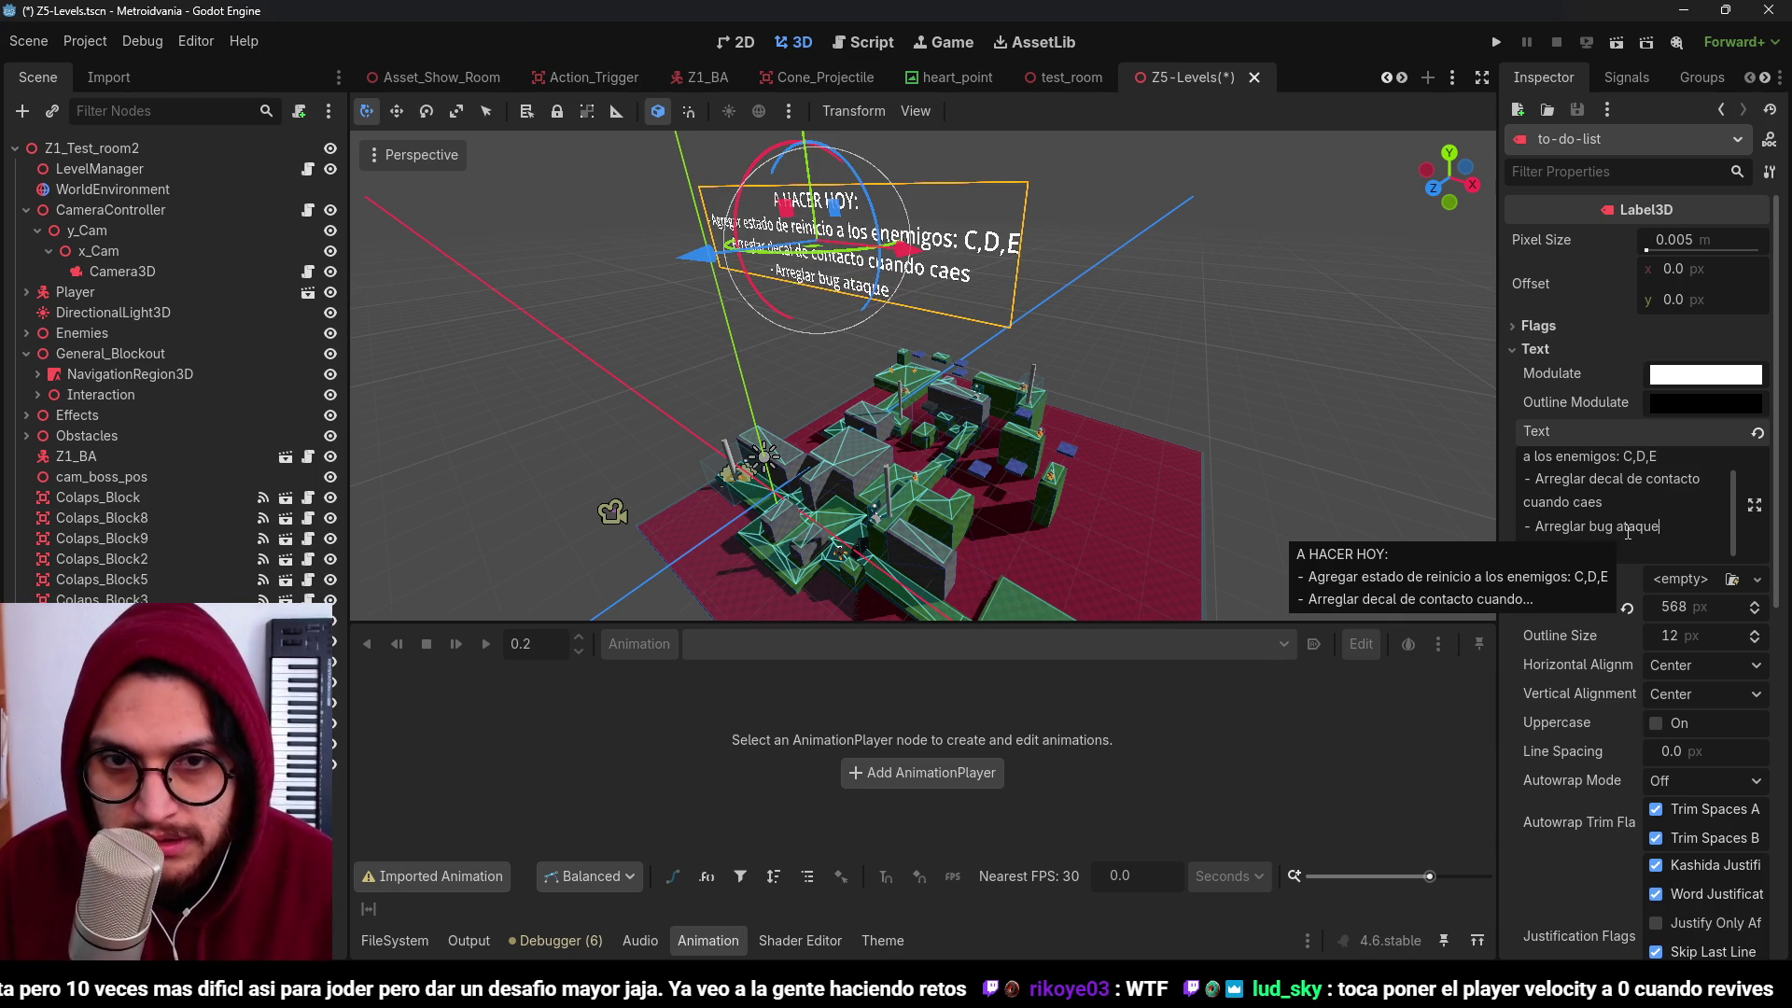
text( uin)
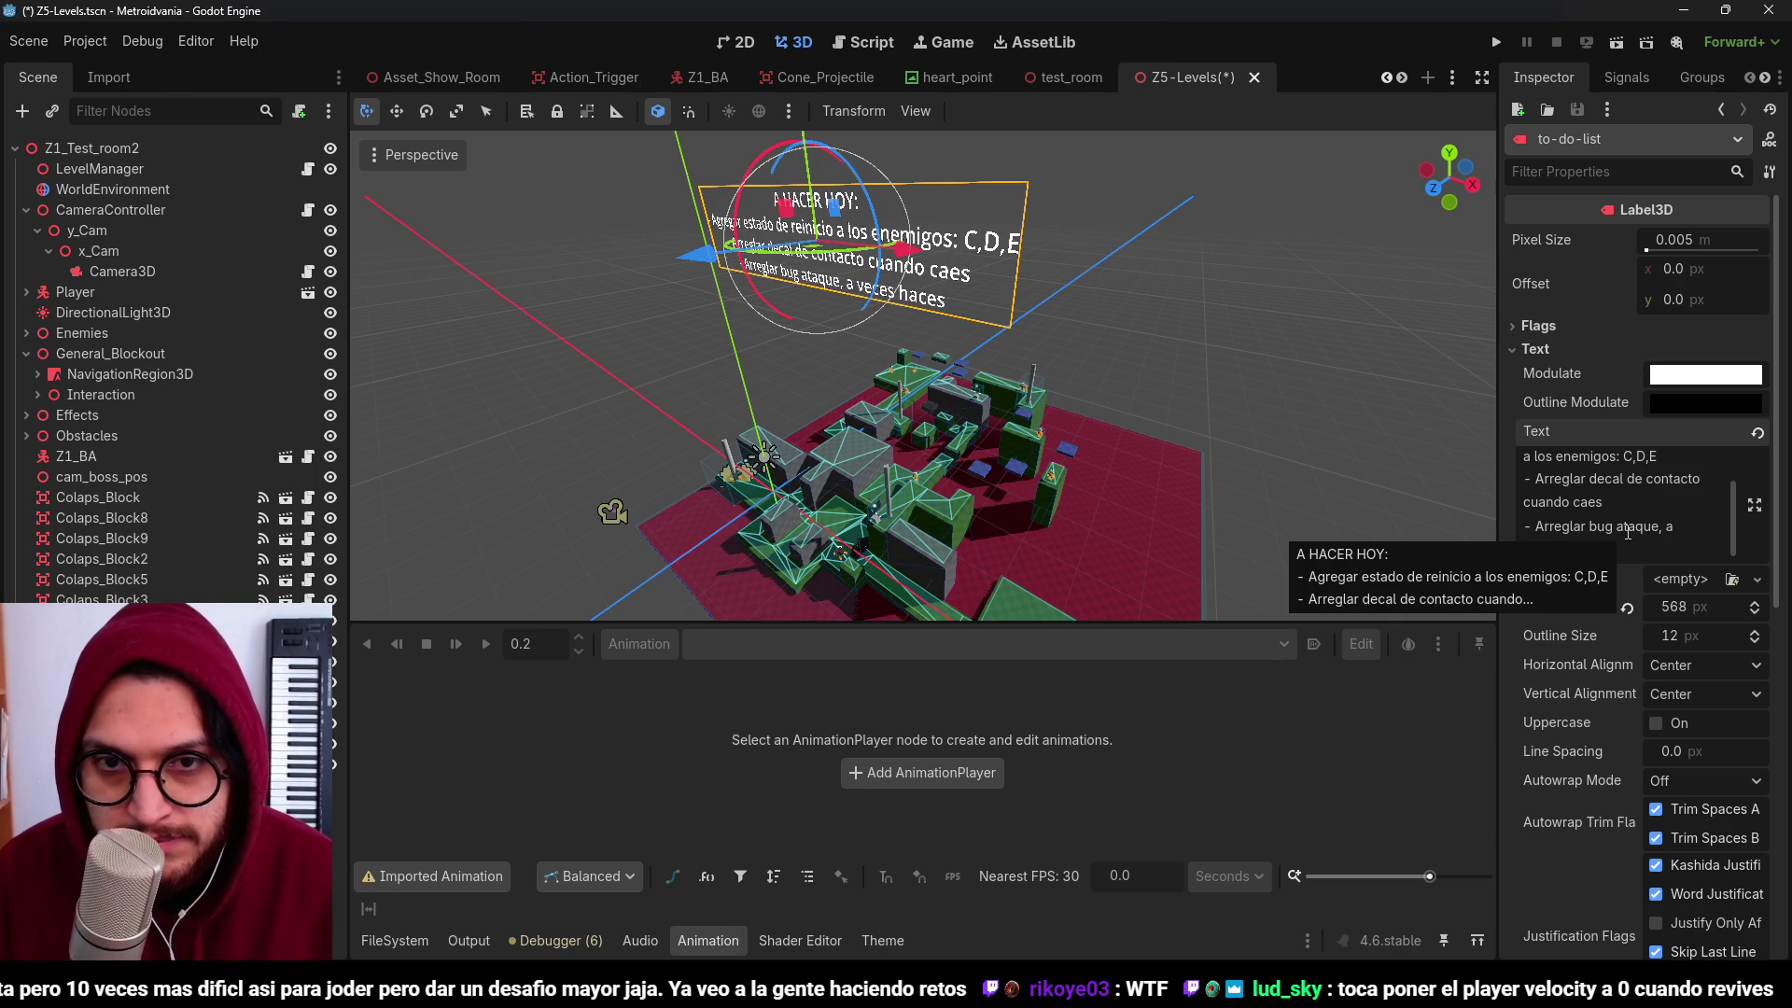
key(BackSpace)
key(BackSpace)
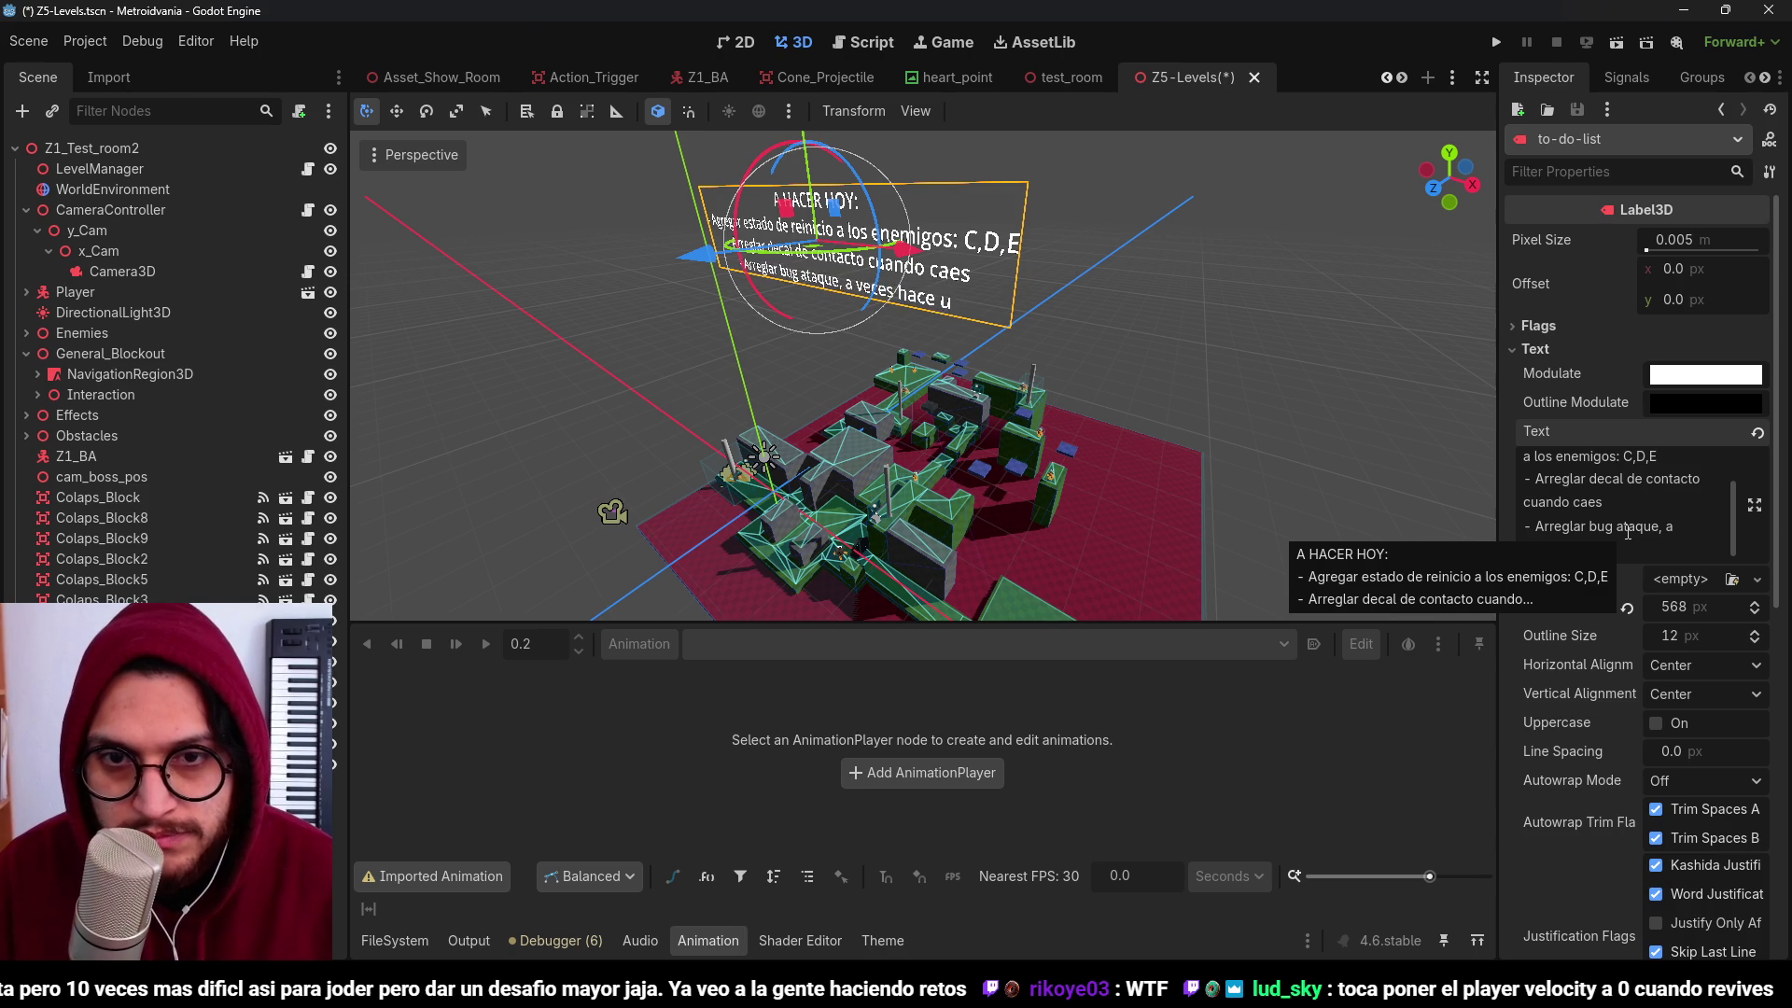
text(n impulso muy grande sin limi)
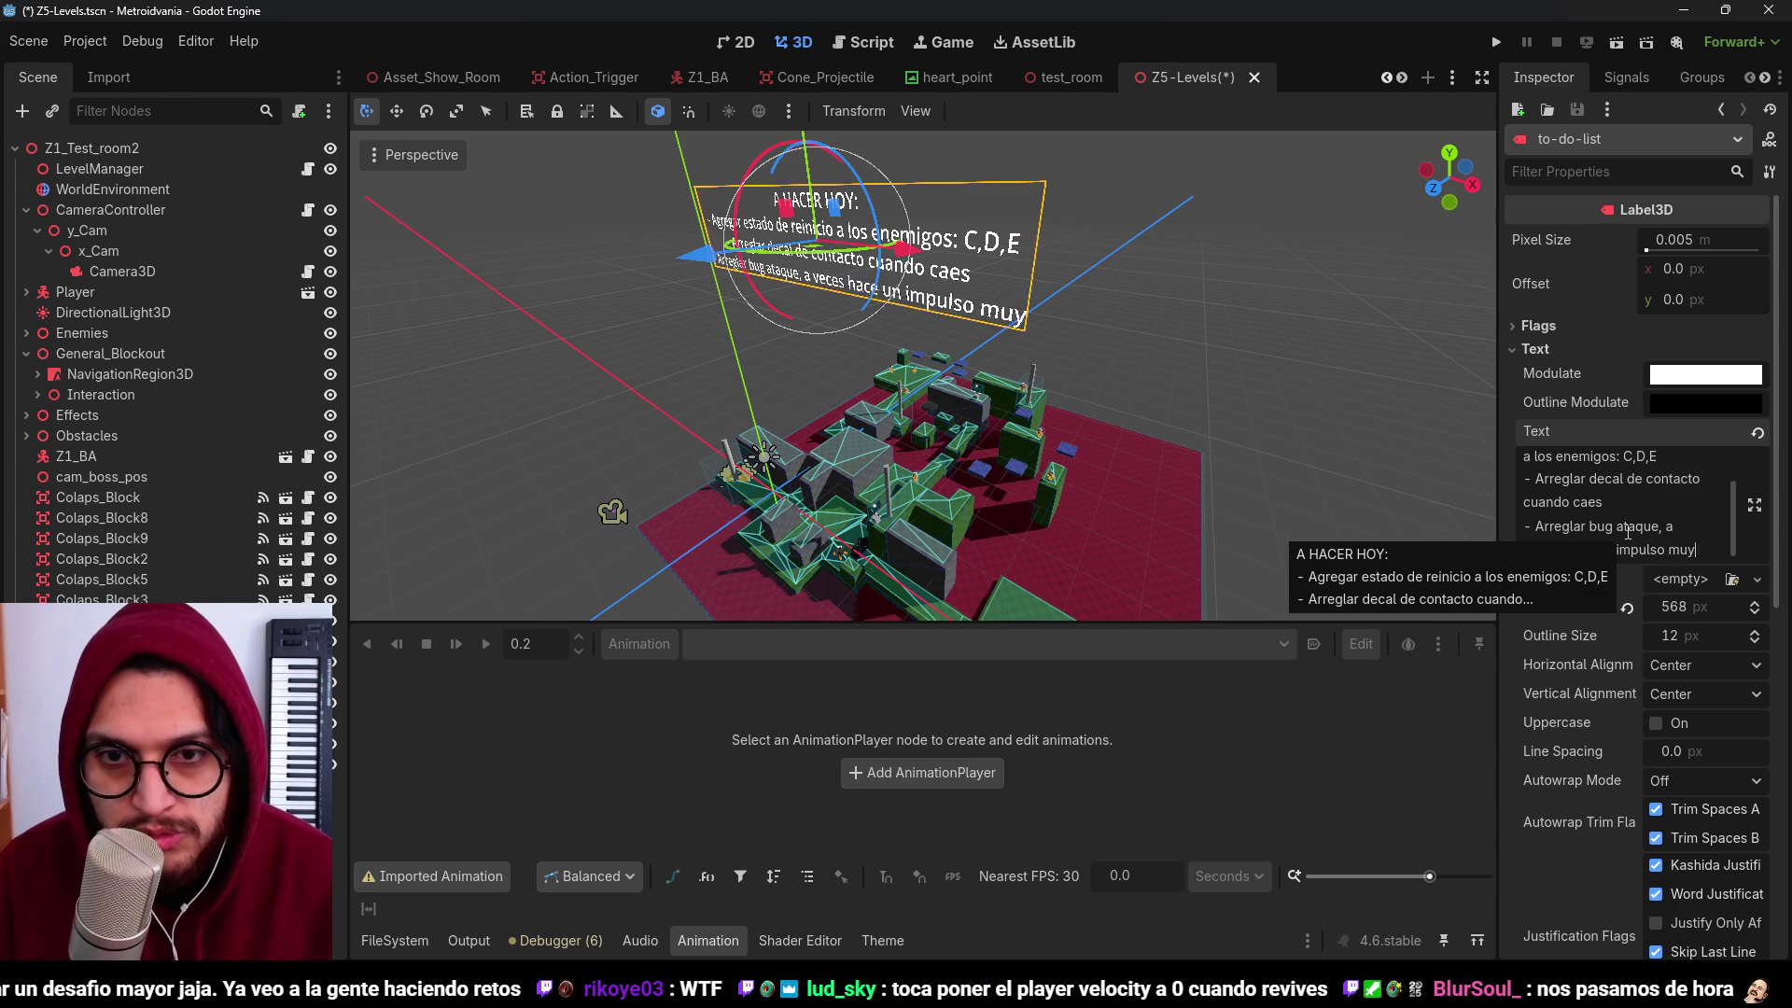
text(te)
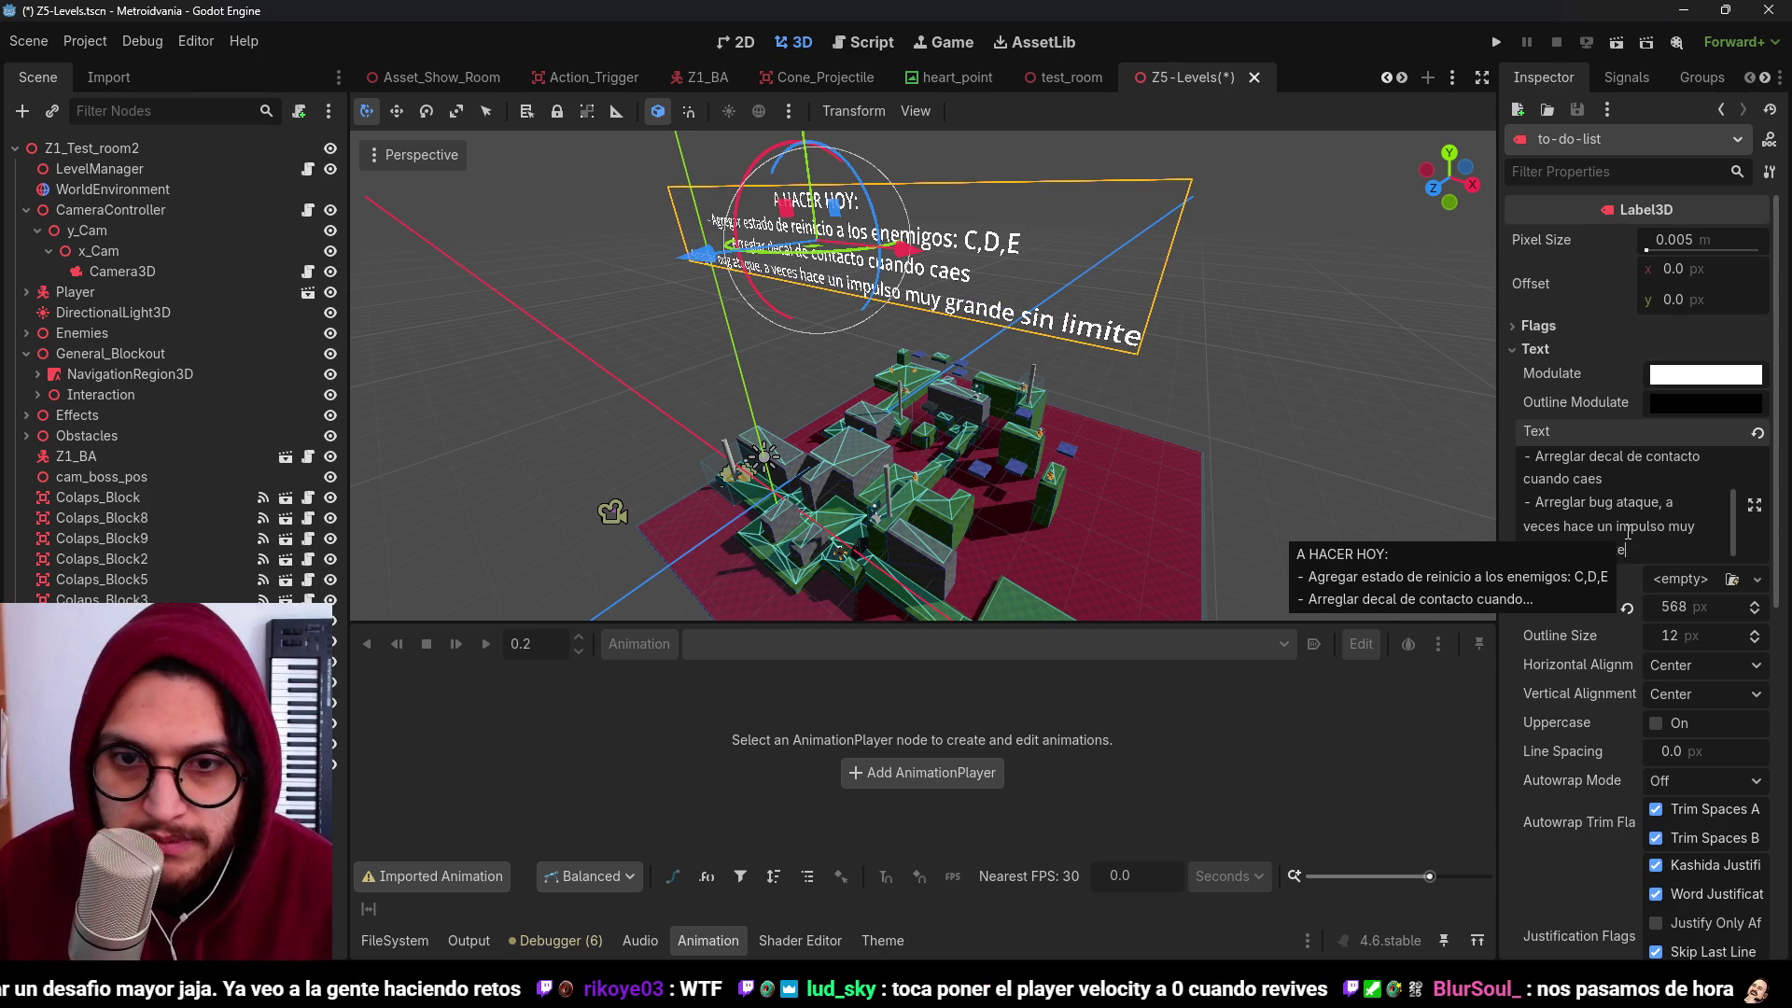
key(ctrl+s)
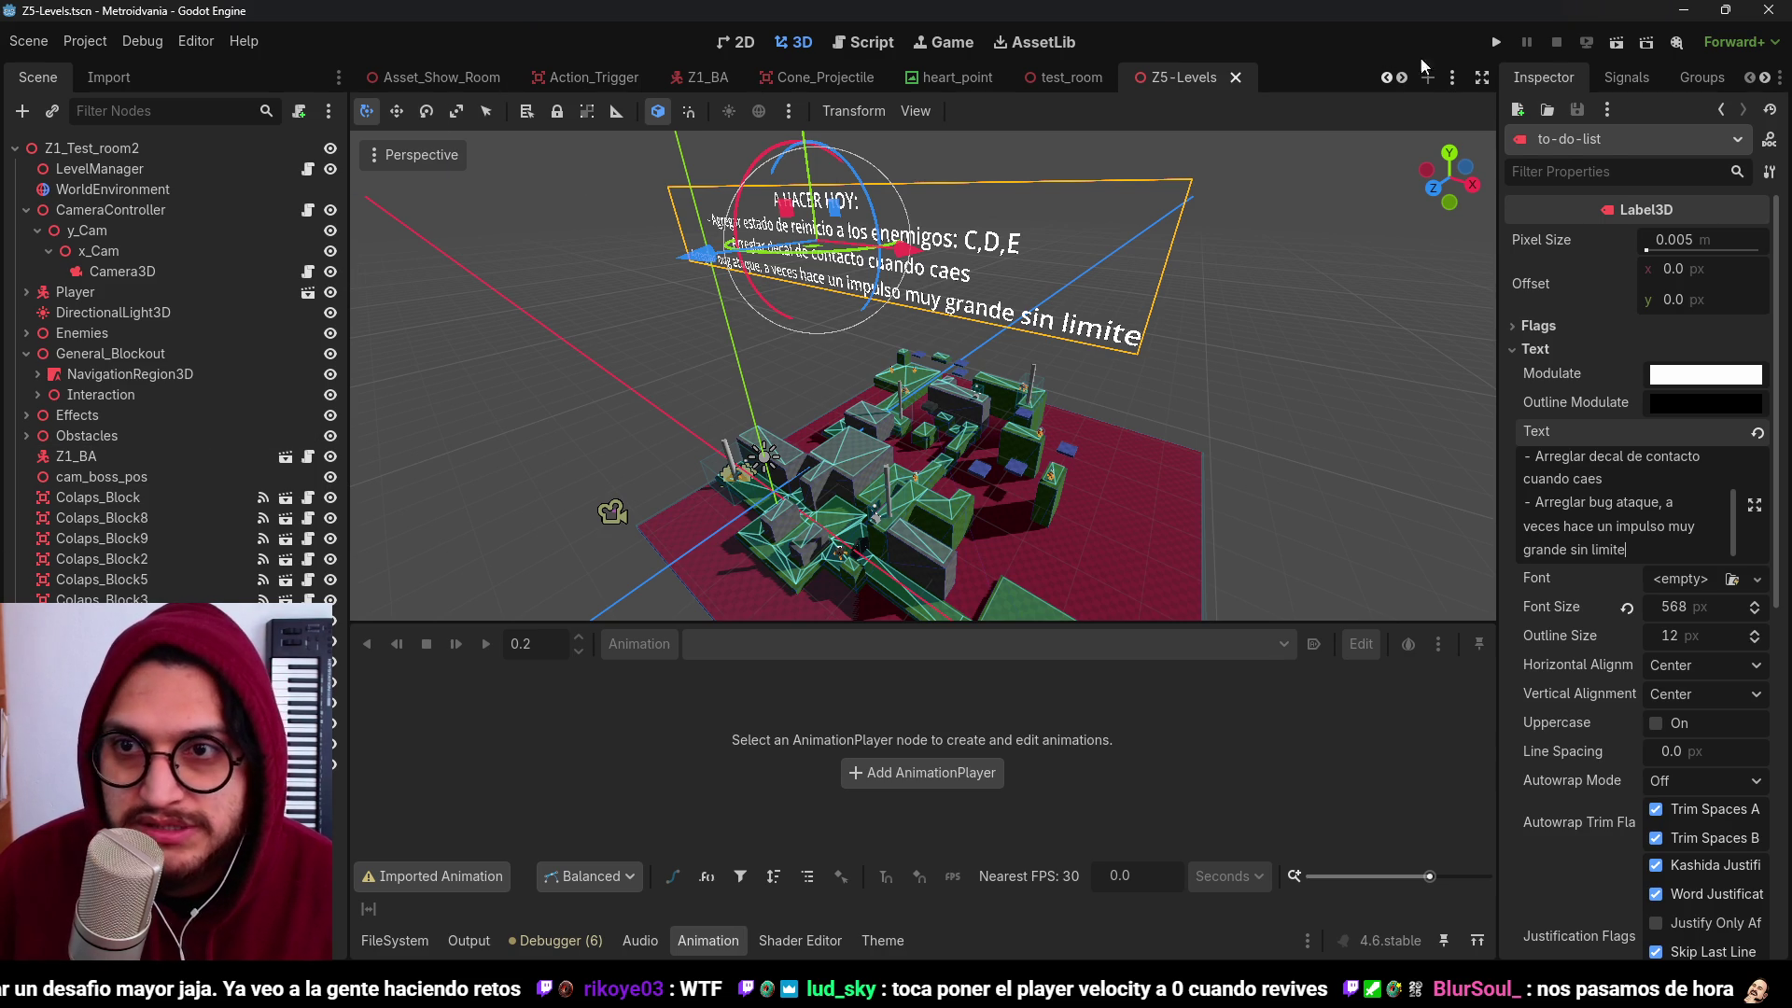
click(1452, 77)
Step: Open player_controller.gd and add velocity.x and velocity.z = 0 lines under STATE.REVIVE, then save
click(1540, 228)
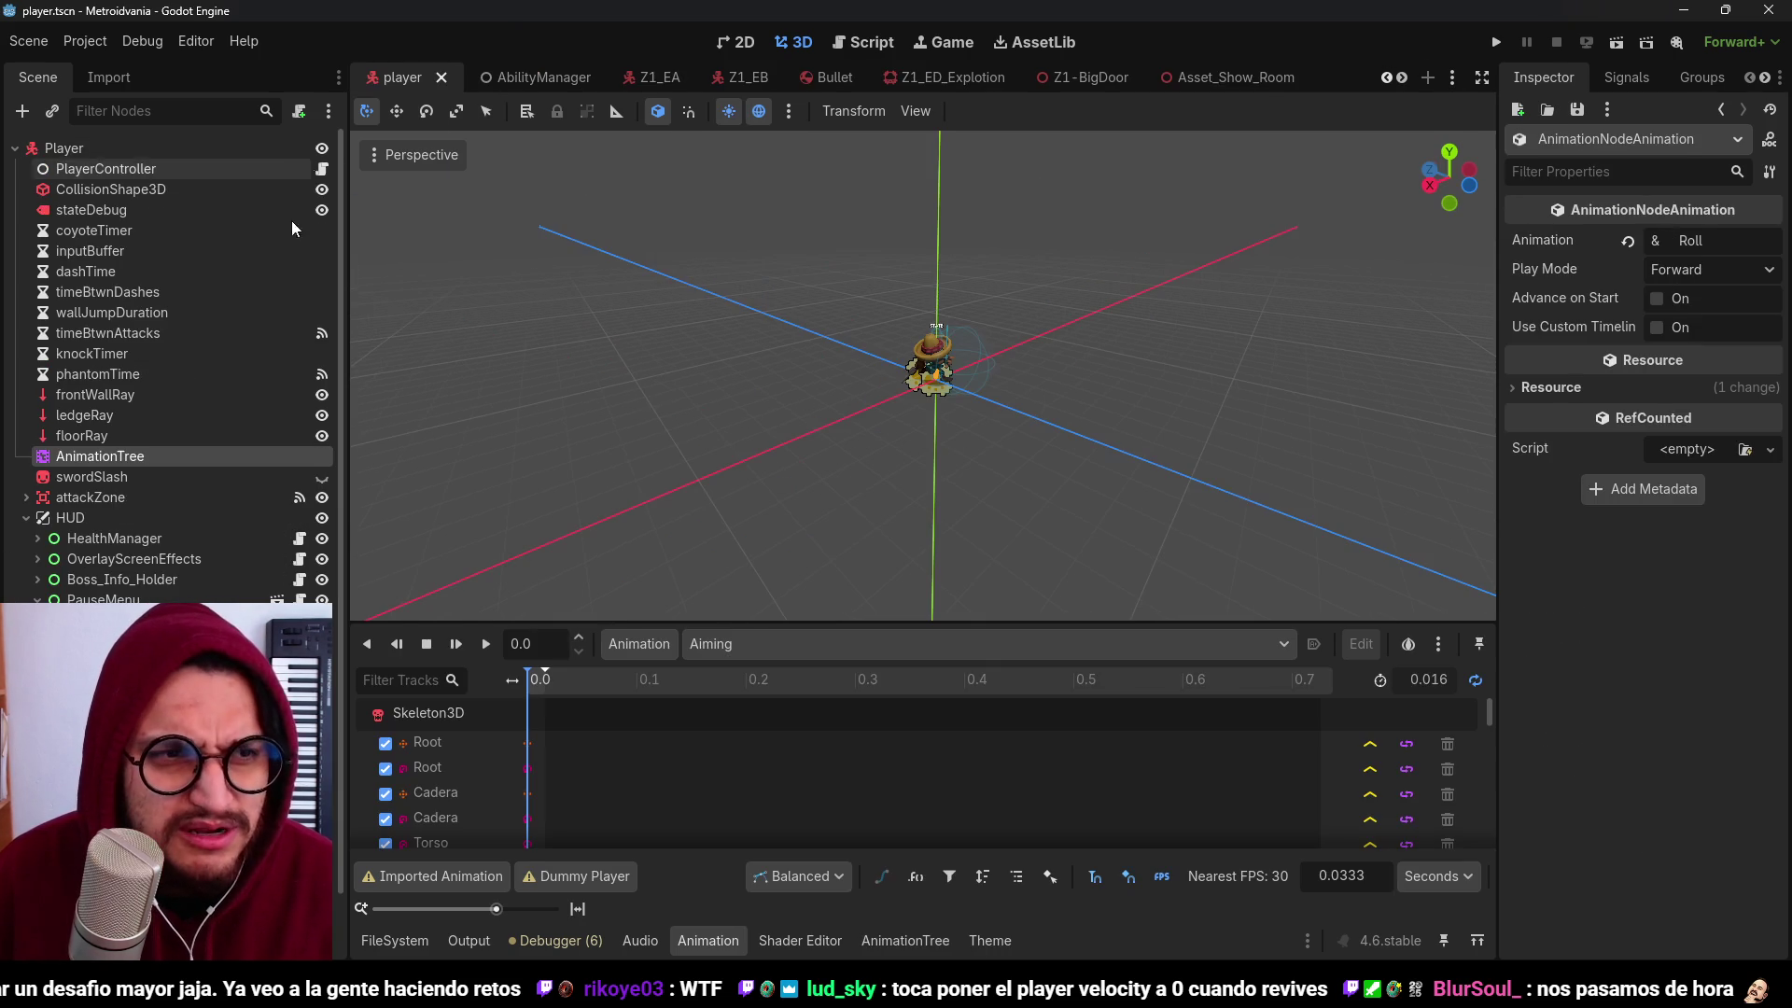
click(321, 169)
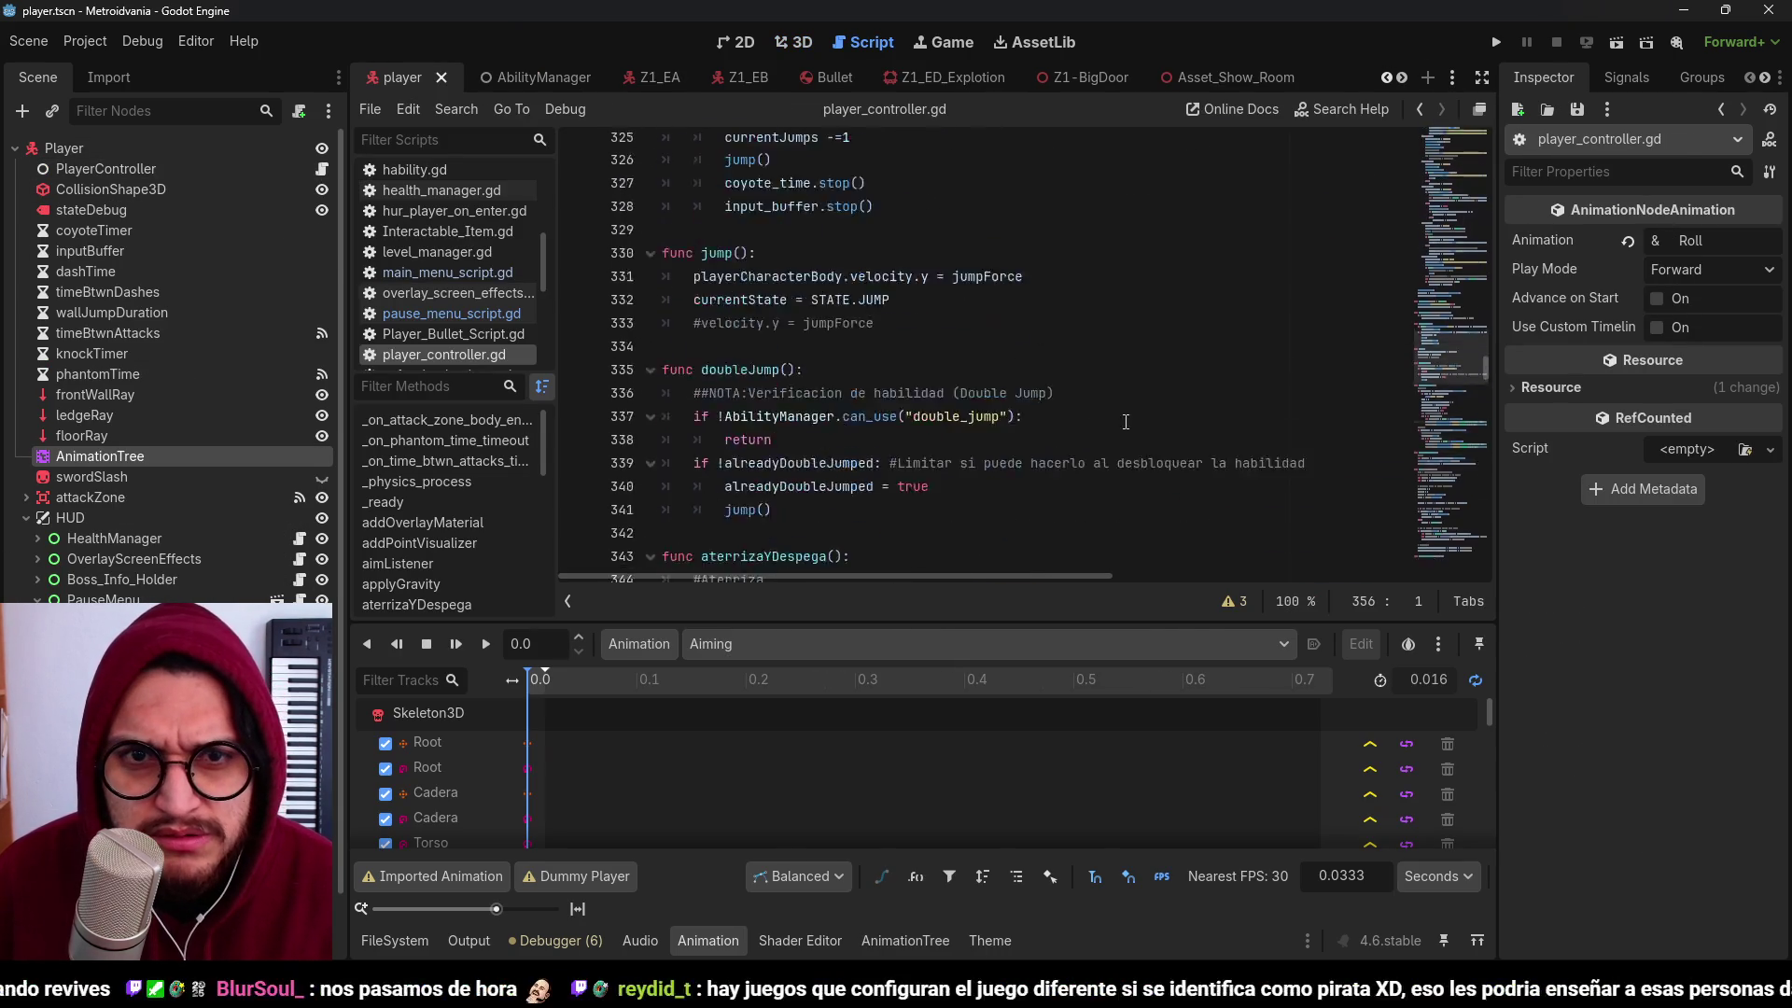
scroll(1125, 422, up, 20)
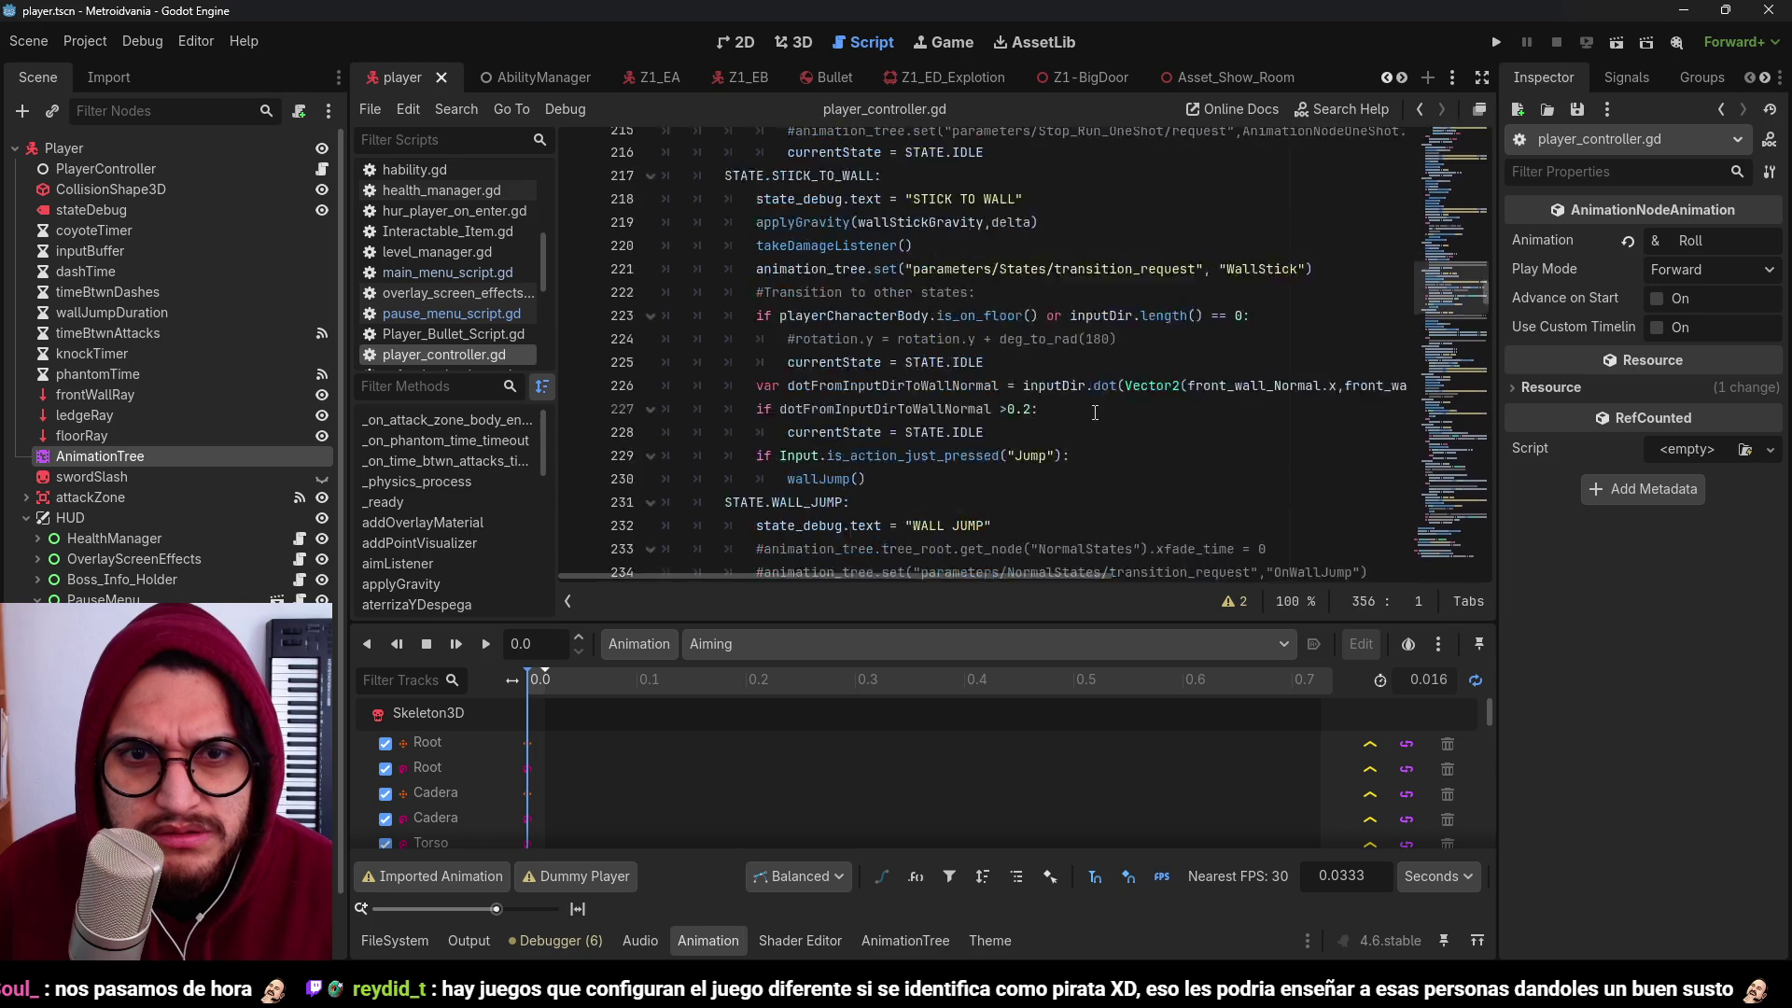
scroll(1095, 412, up, 15)
scroll(1095, 412, up, 9)
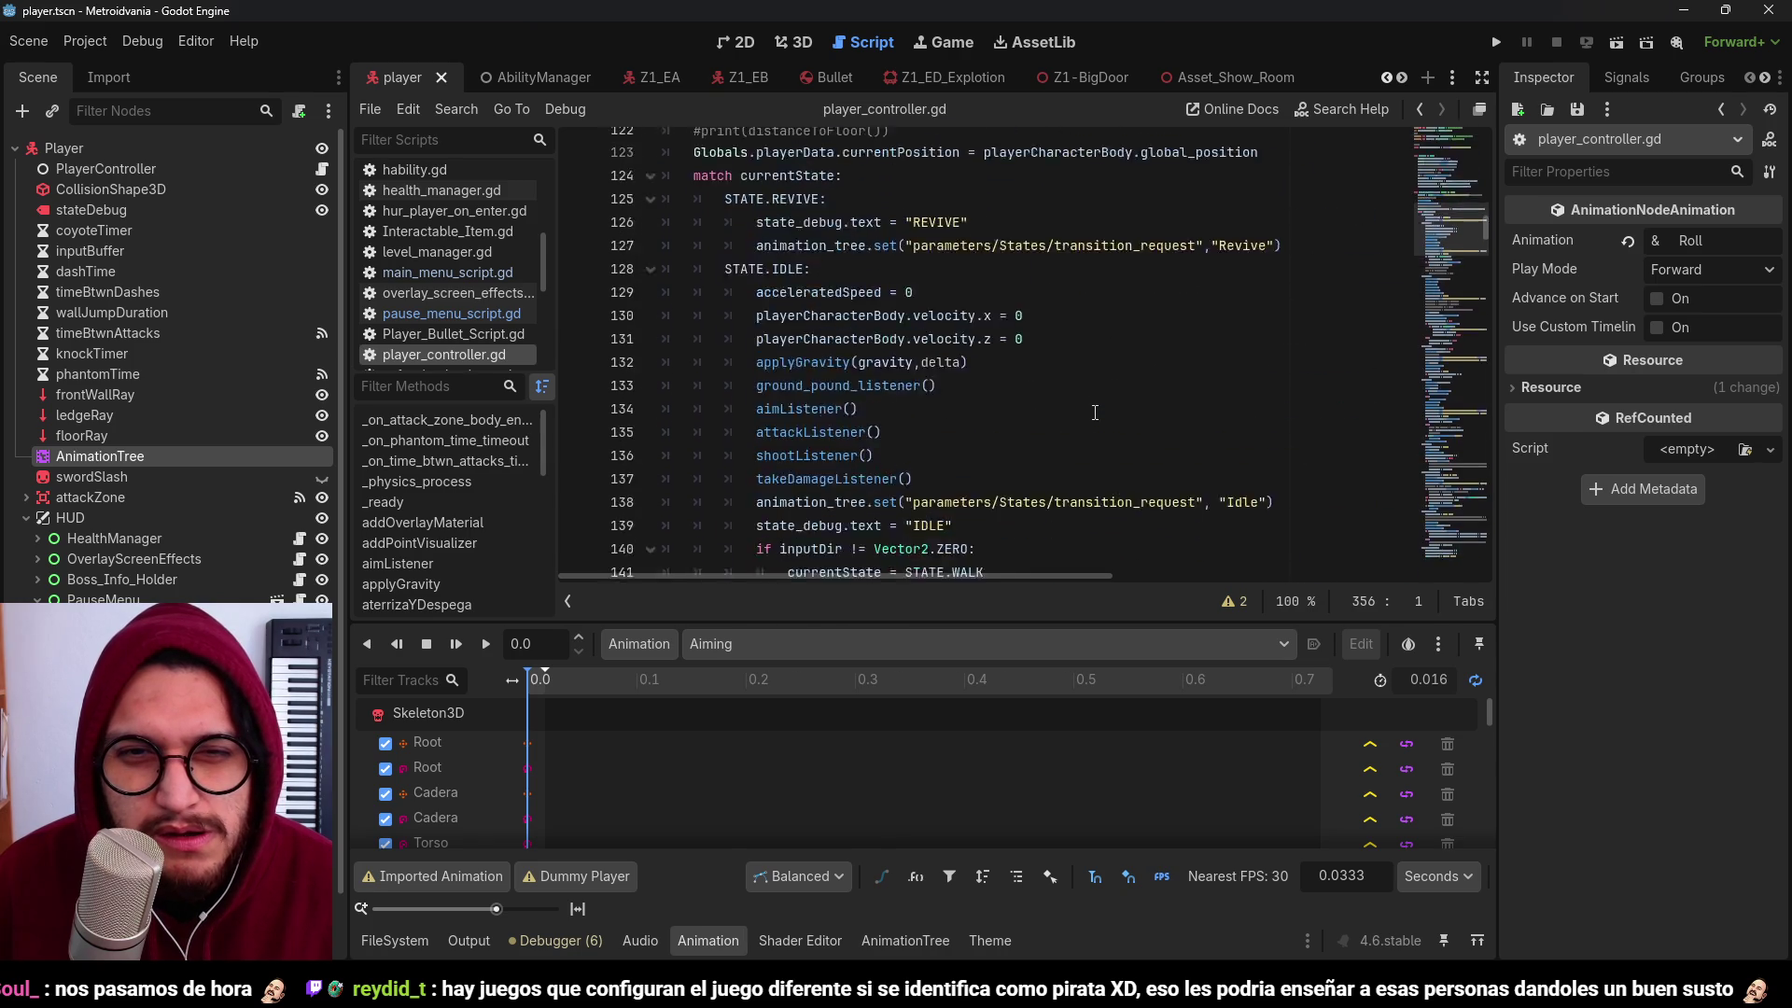
click(921, 288)
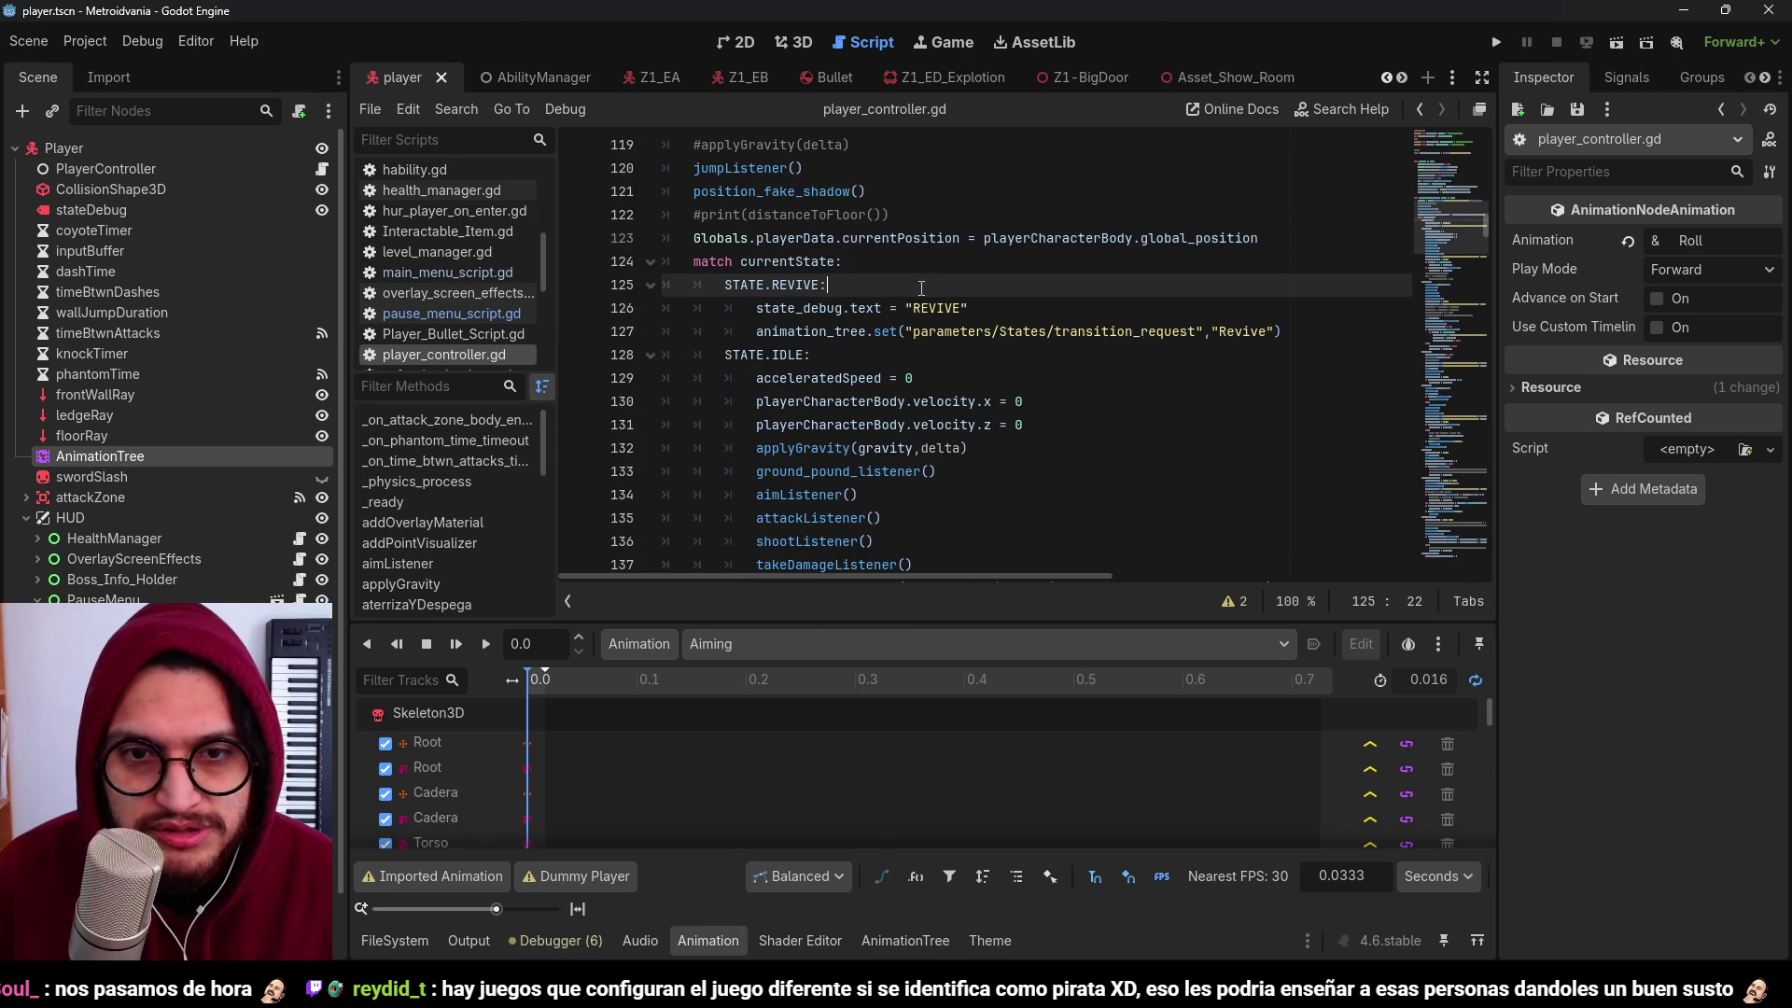
click(992, 311)
key(Return)
text(ve)
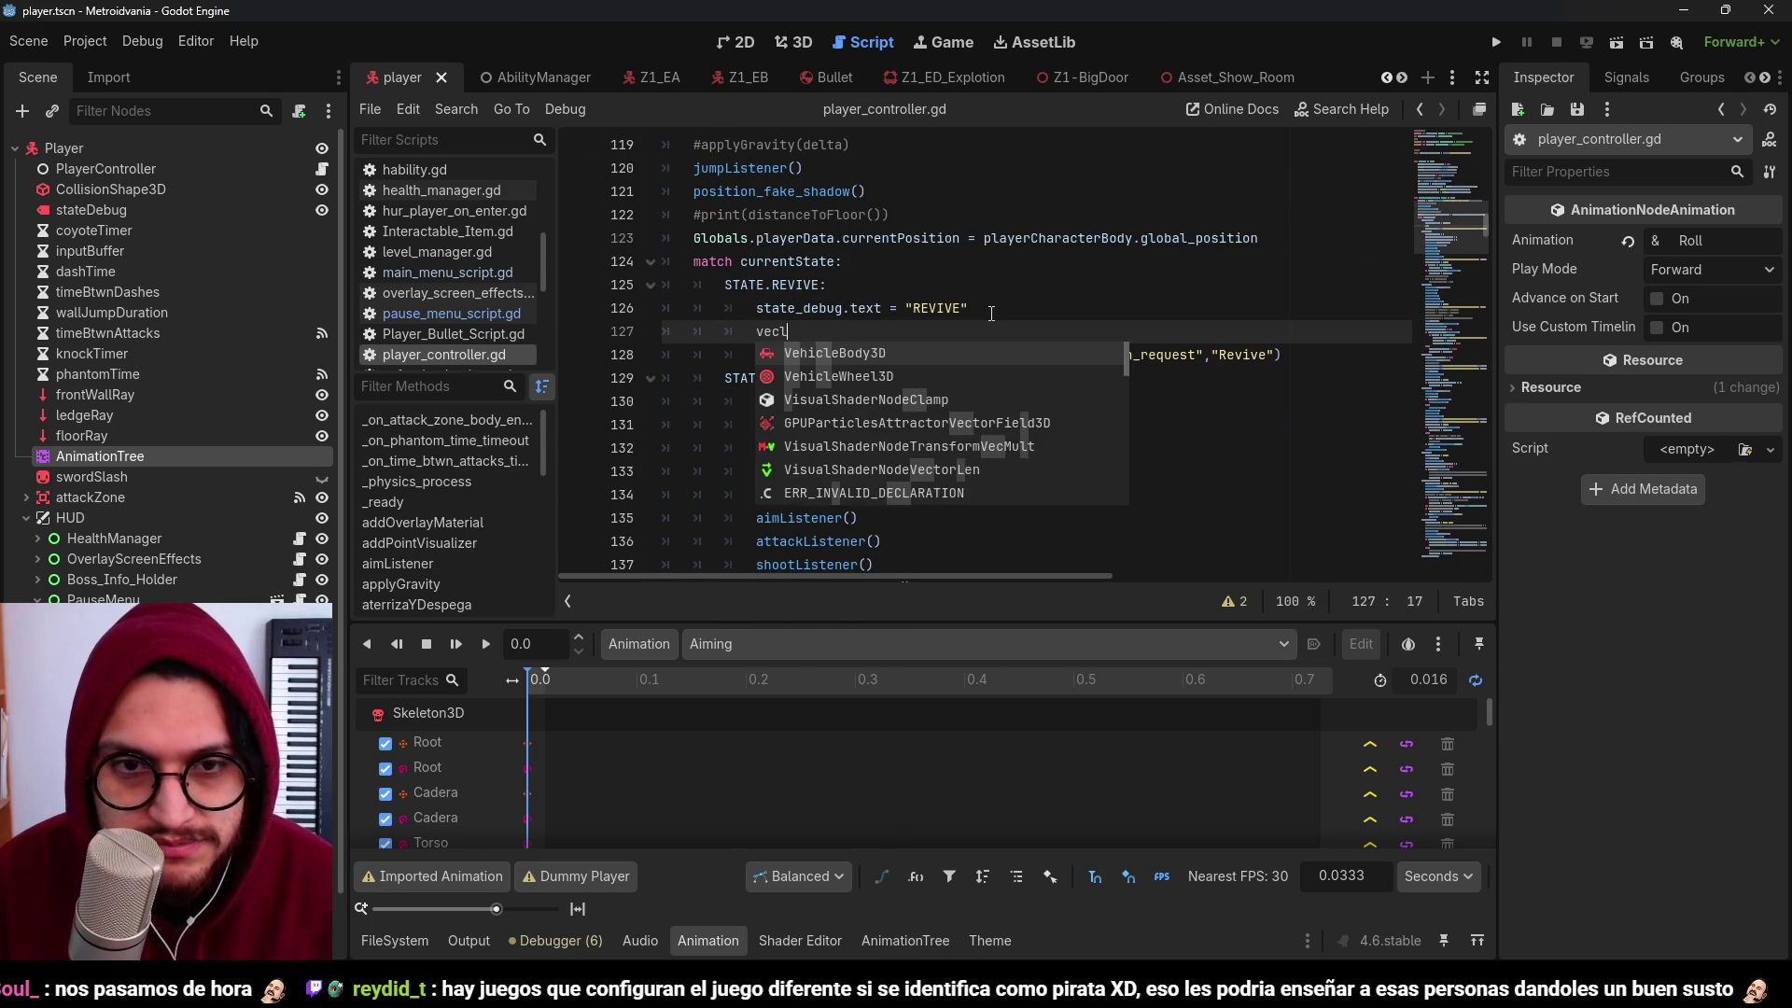
text(locity.)
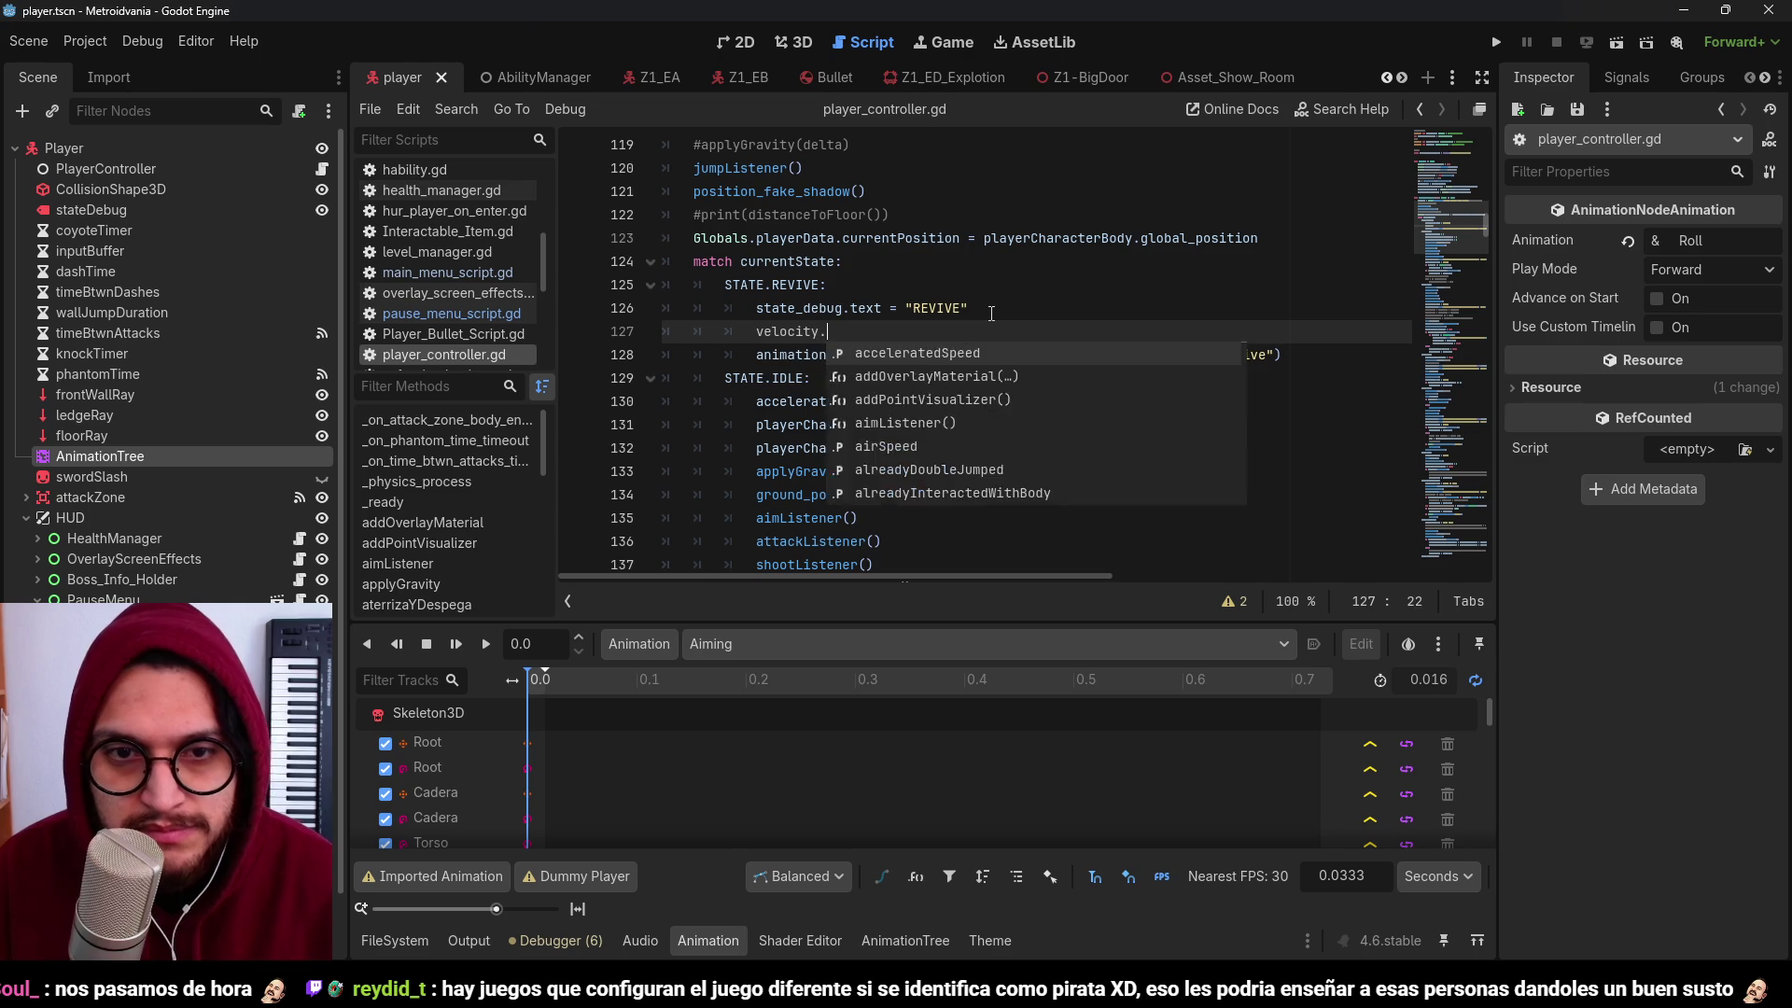
text(x = 0)
key(Return)
text(velocity.x = )
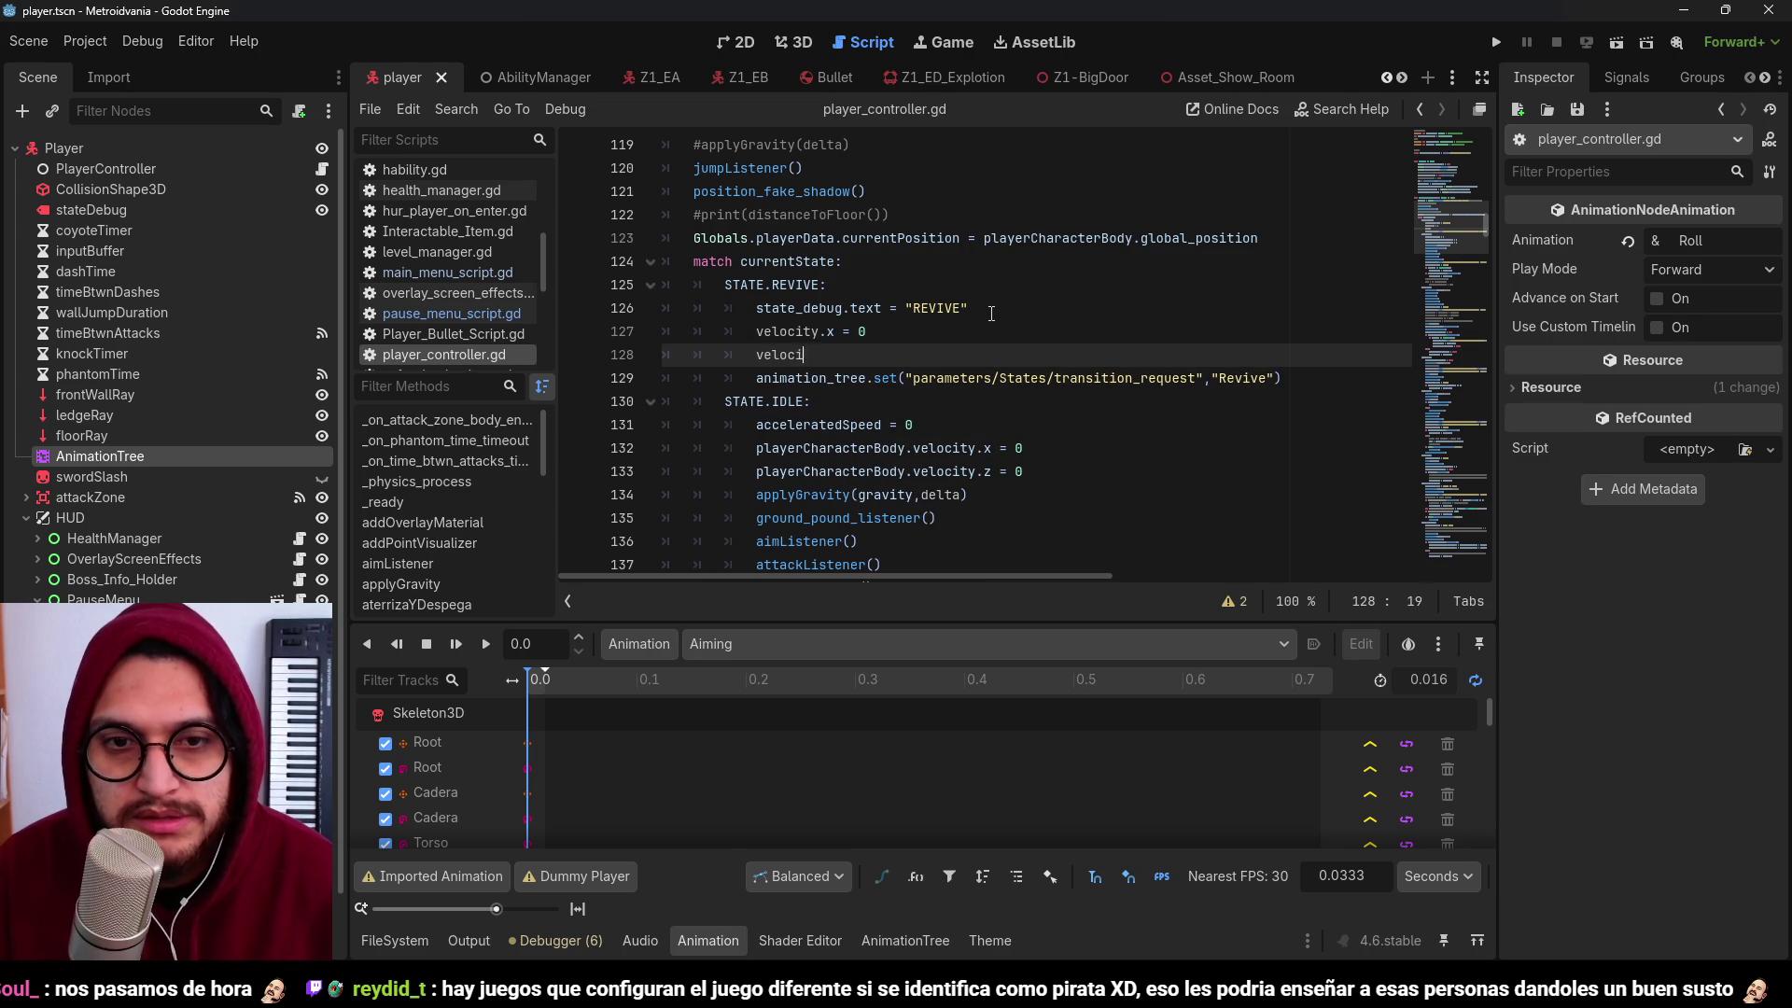
text(0)
key(ctrl+s)
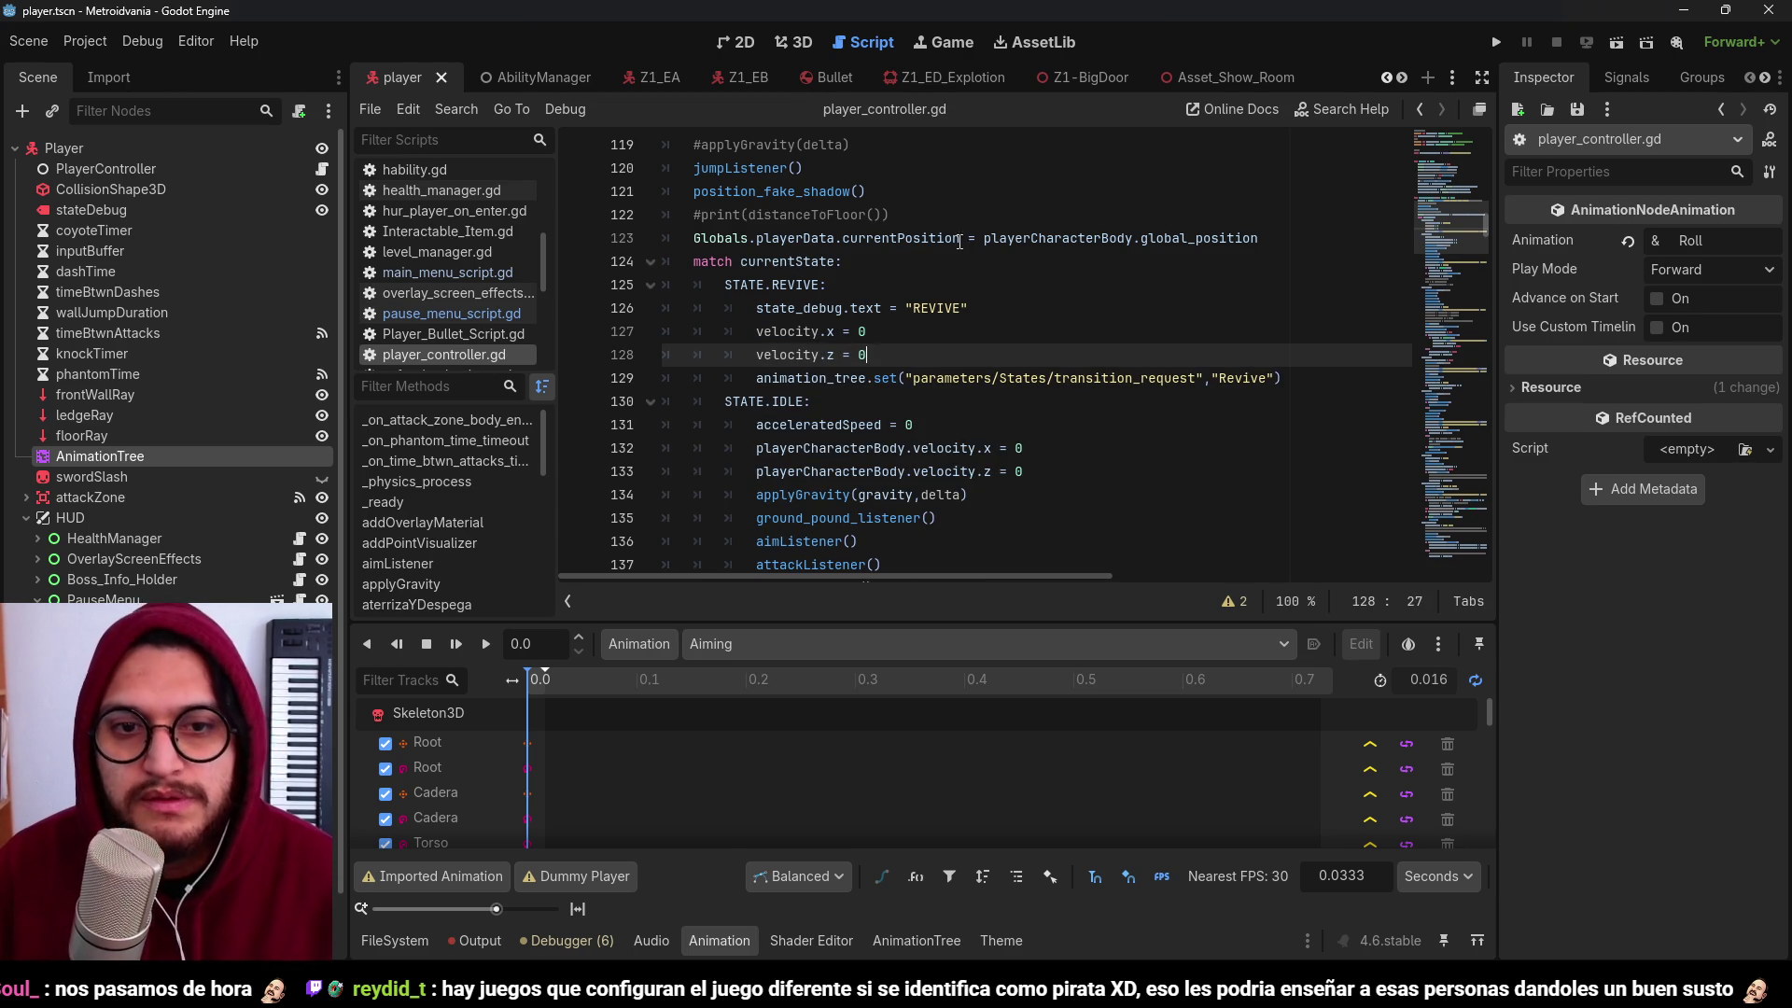
Step: Prefix both velocity lines with playerCharacterBody, save, and hide the animation panel to review the code
double_click(1043, 239)
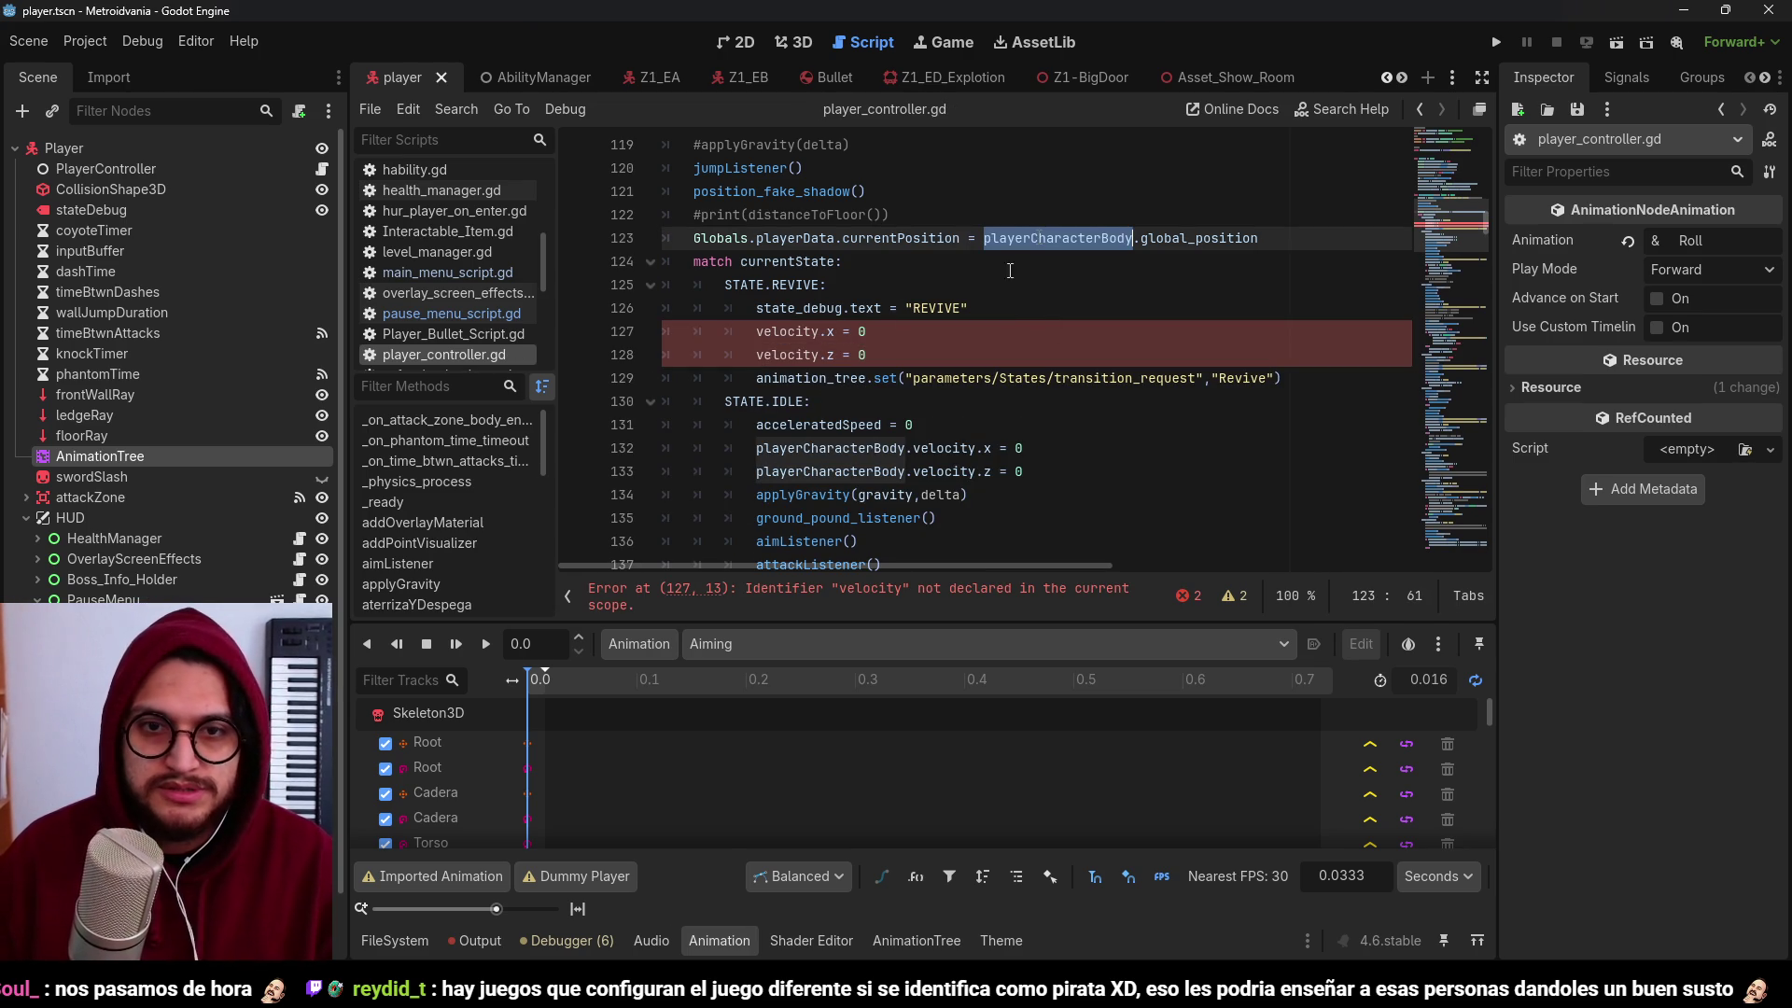
click(753, 333)
text(playerCharacterBody.)
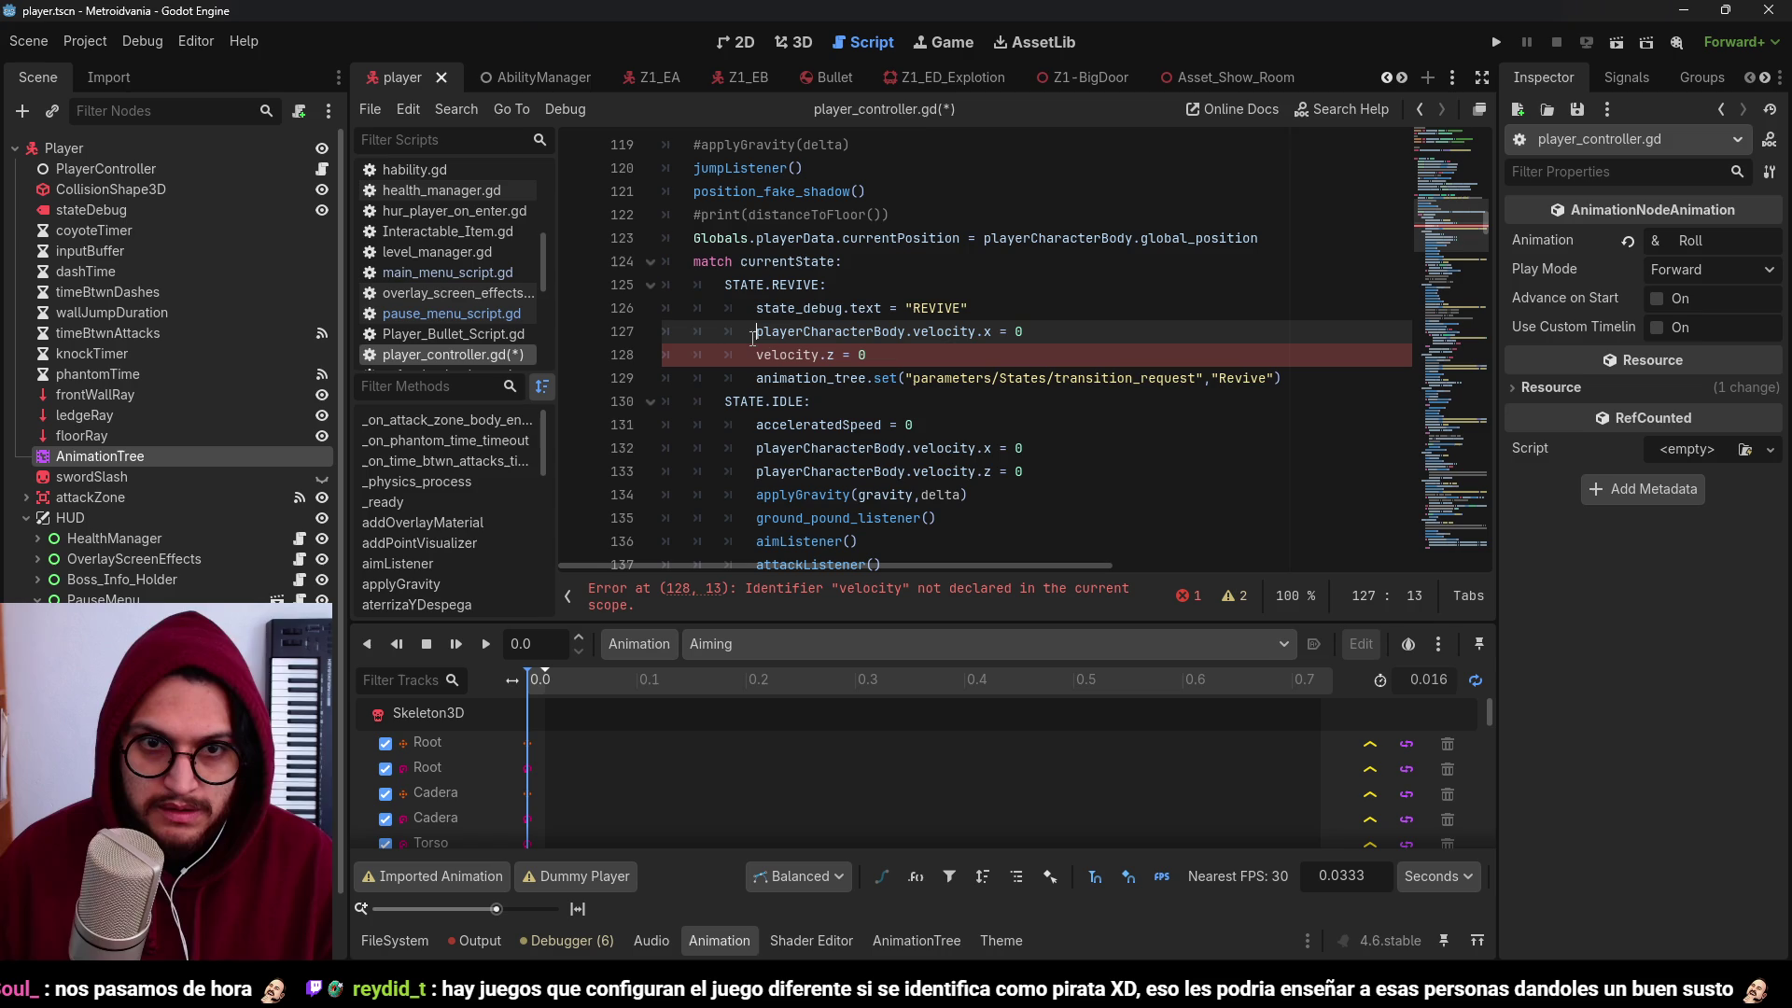
click(755, 353)
text(playerCharacterBody.)
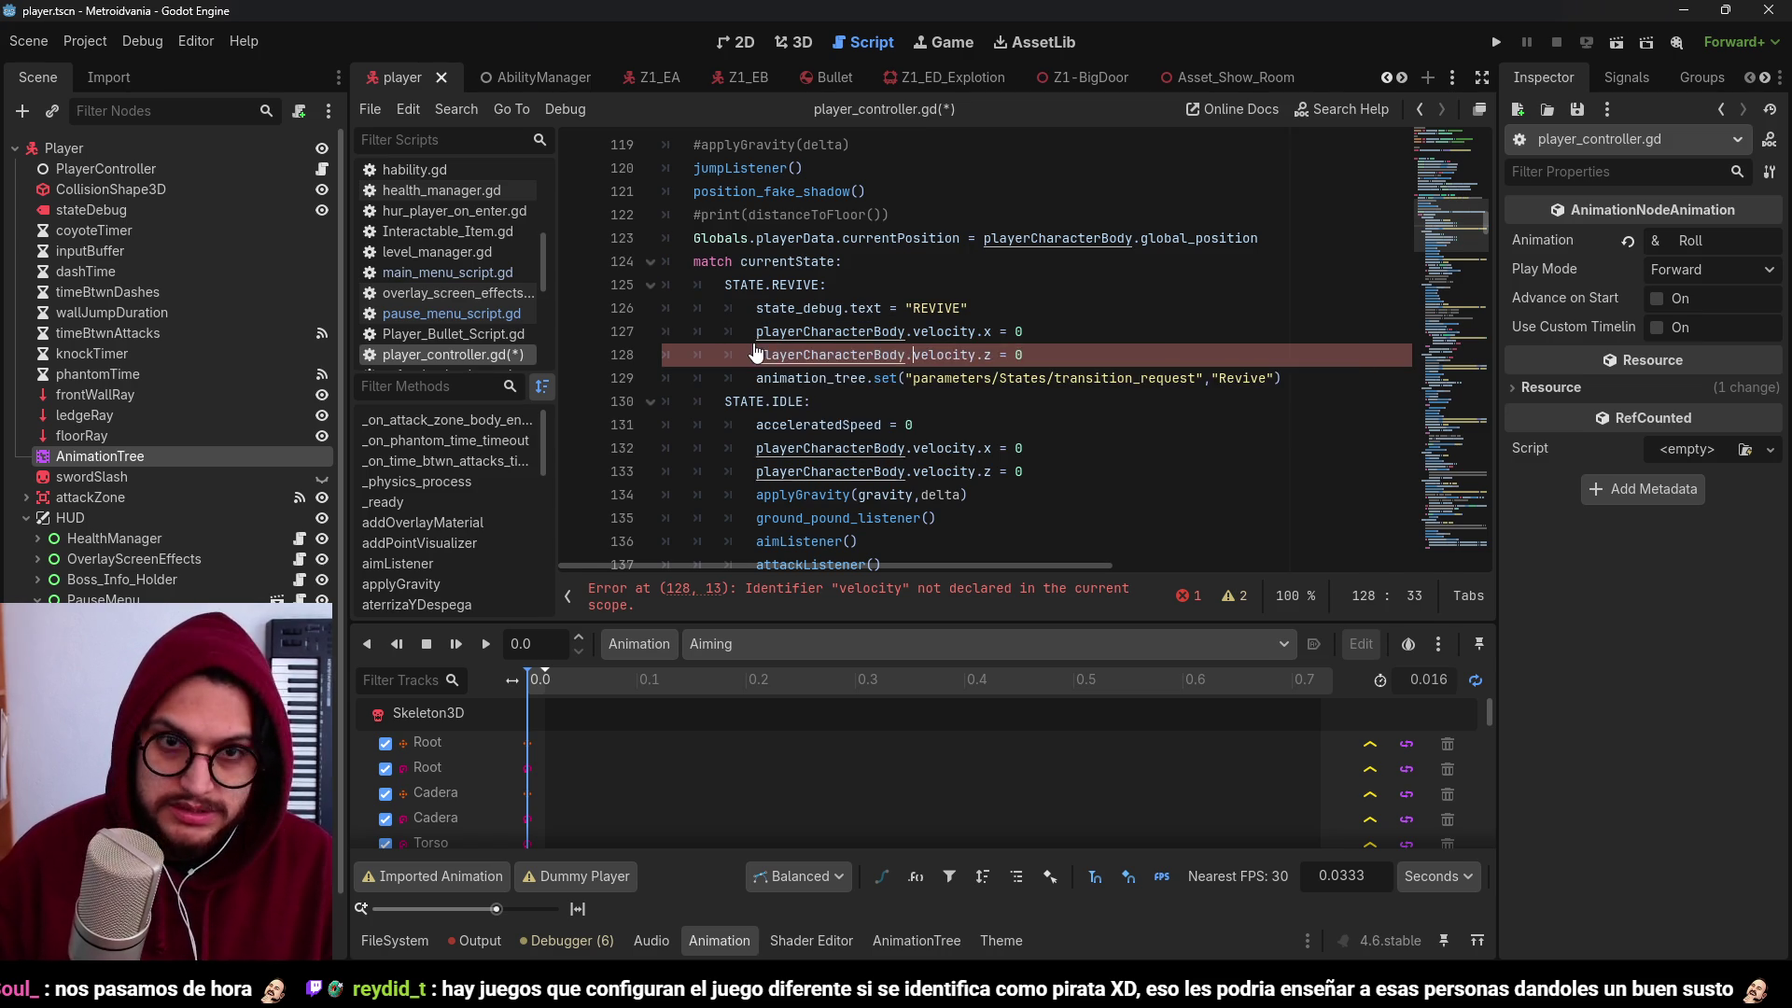
click(931, 238)
key(ctrl+s)
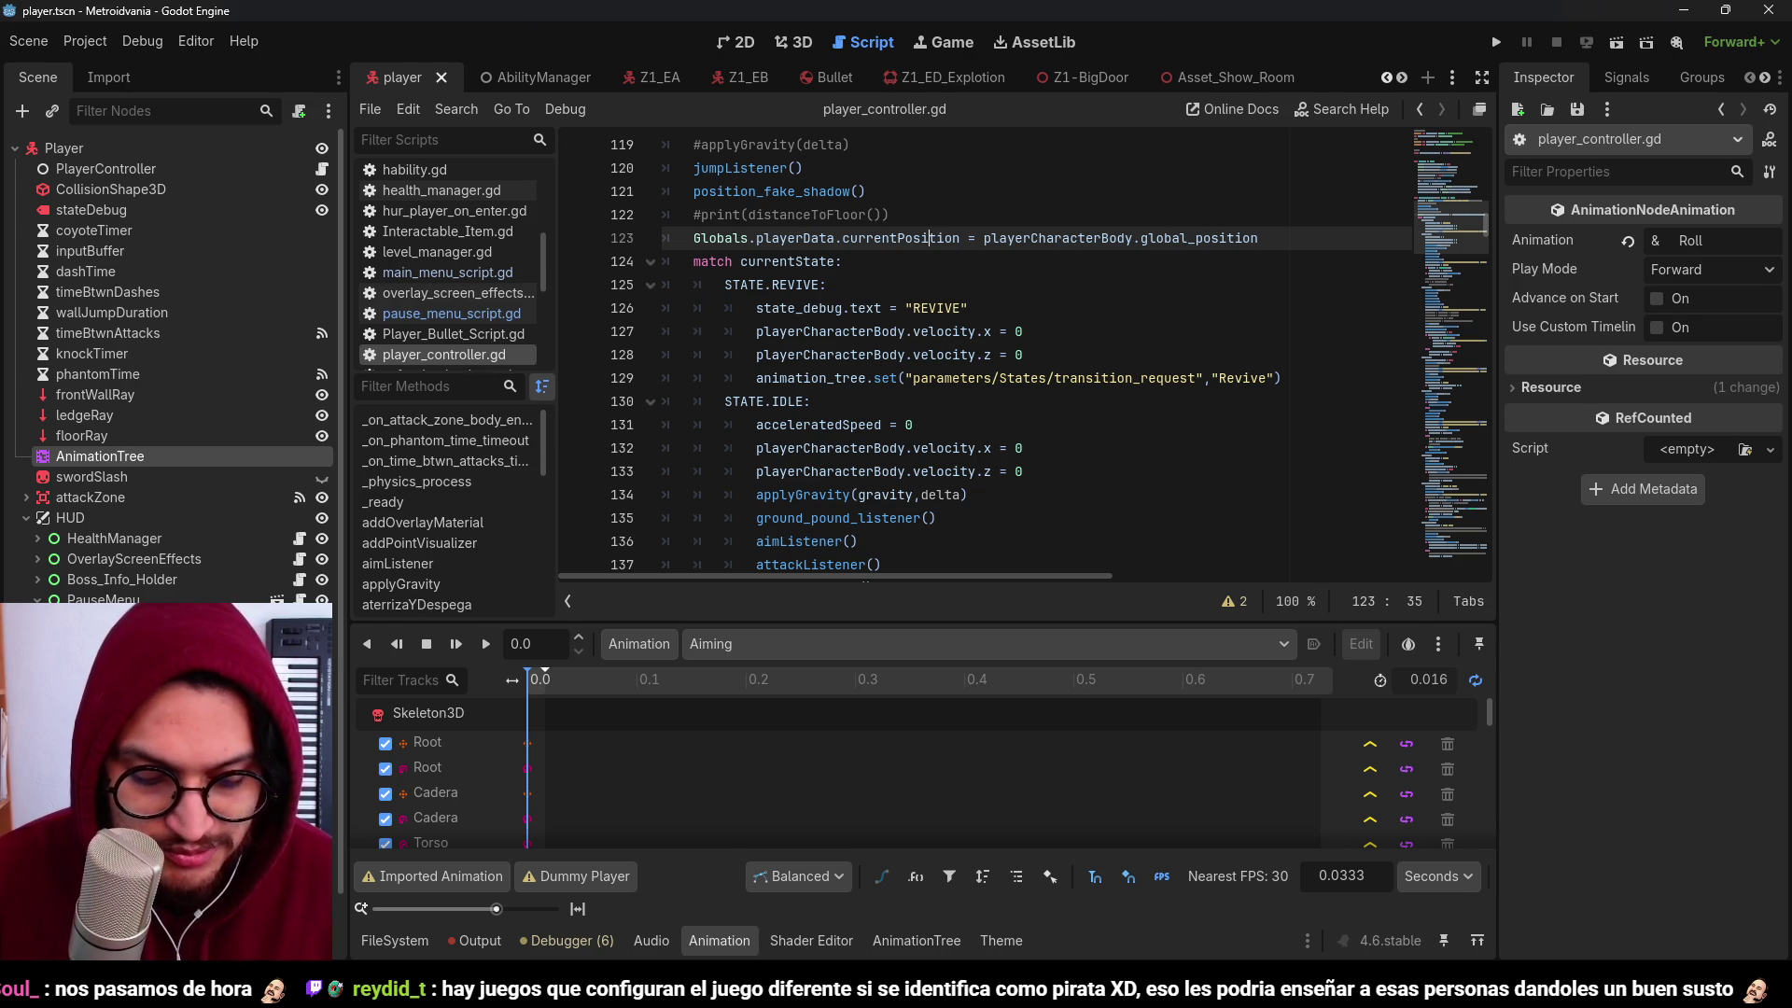
click(1027, 225)
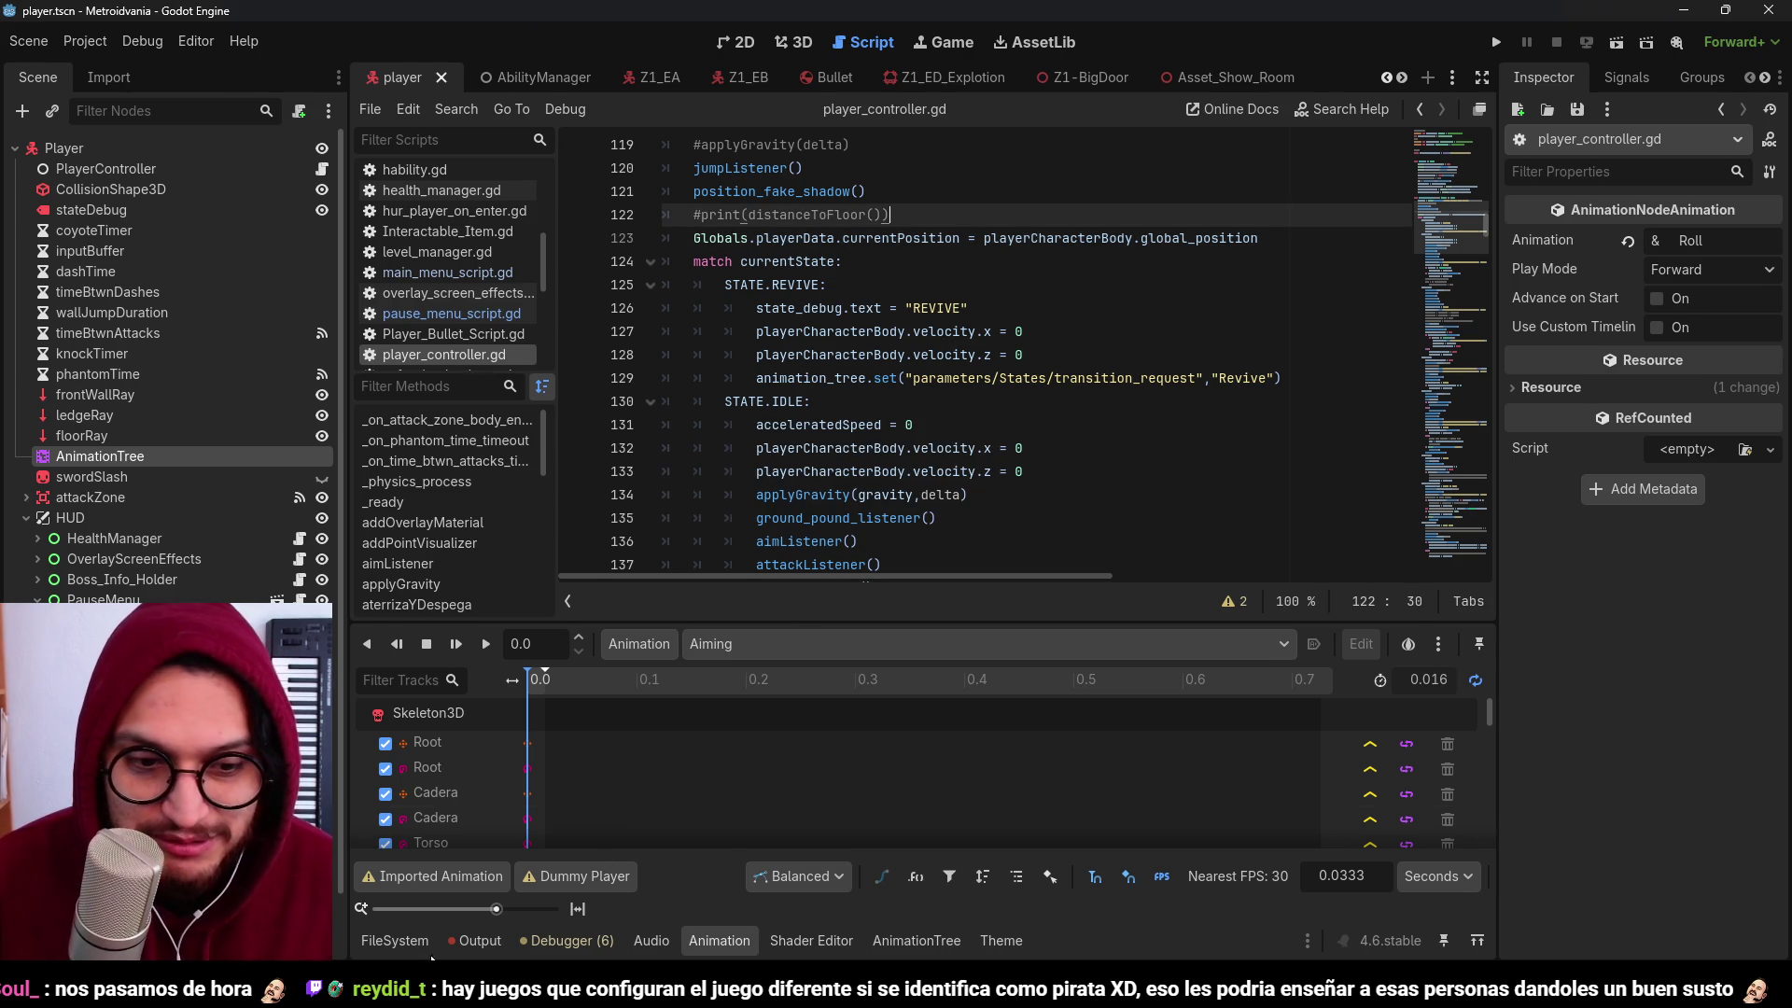
click(714, 940)
click(935, 308)
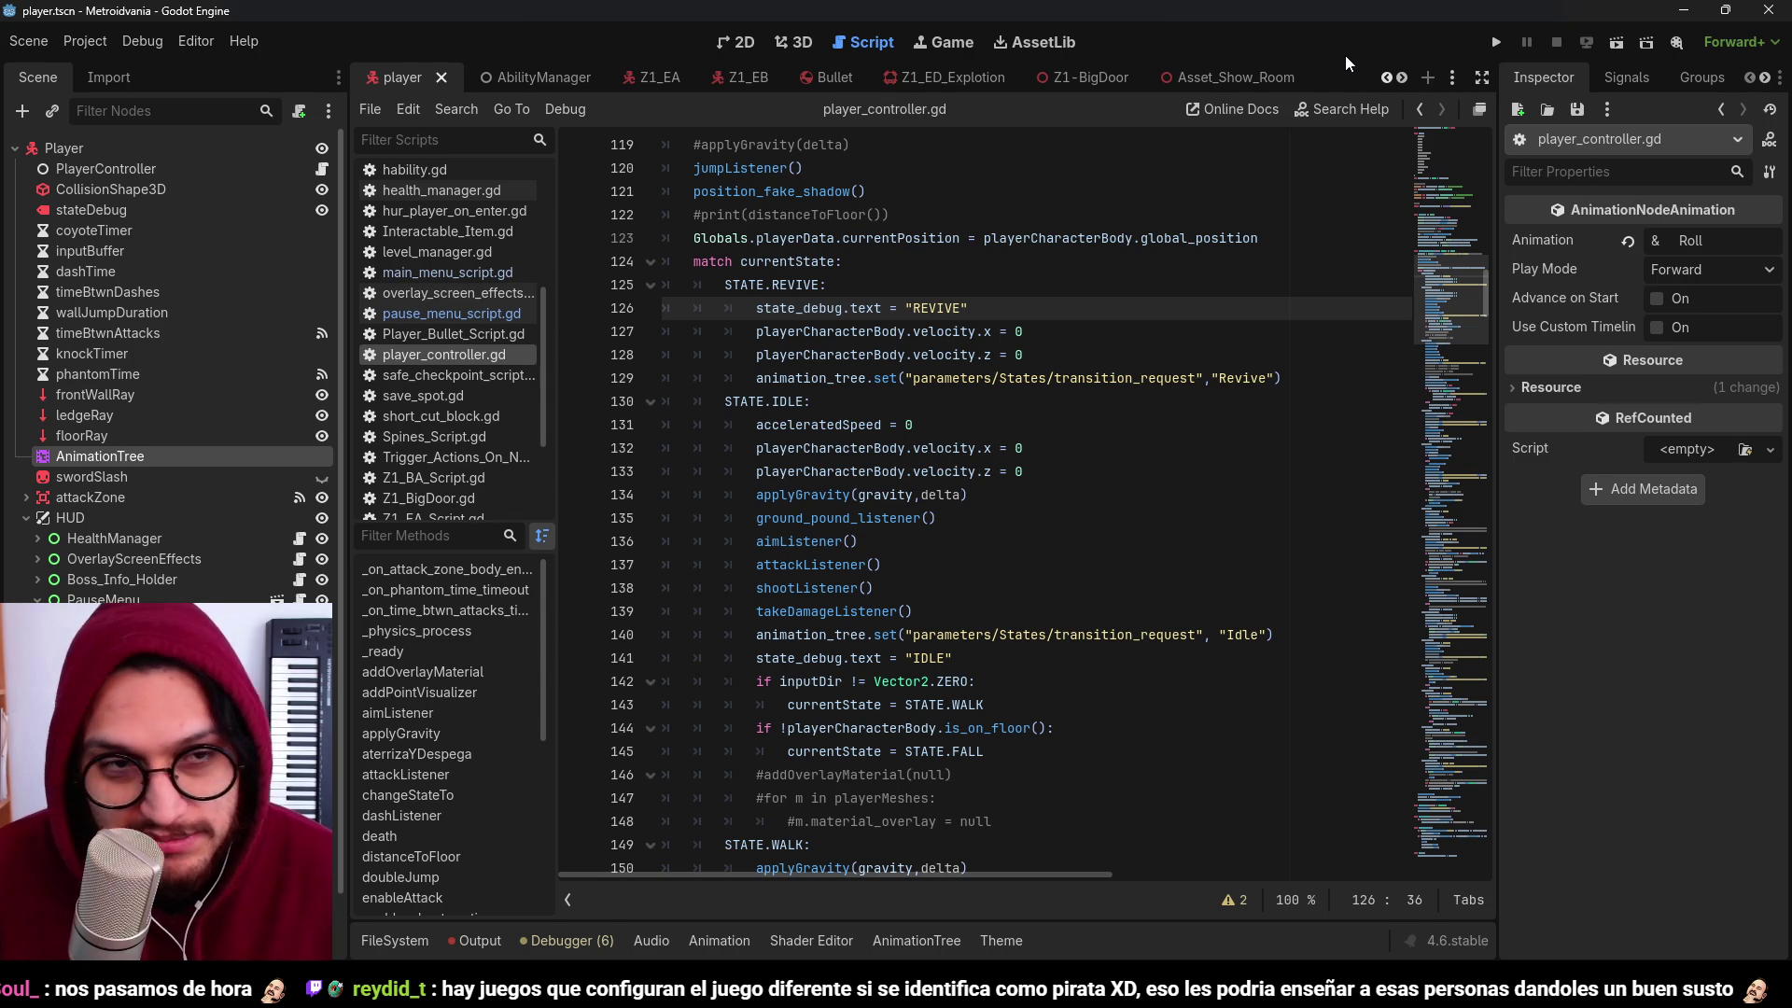
Step: Save the player scene, switch to its 3D workspace, and save again
key(ctrl+s)
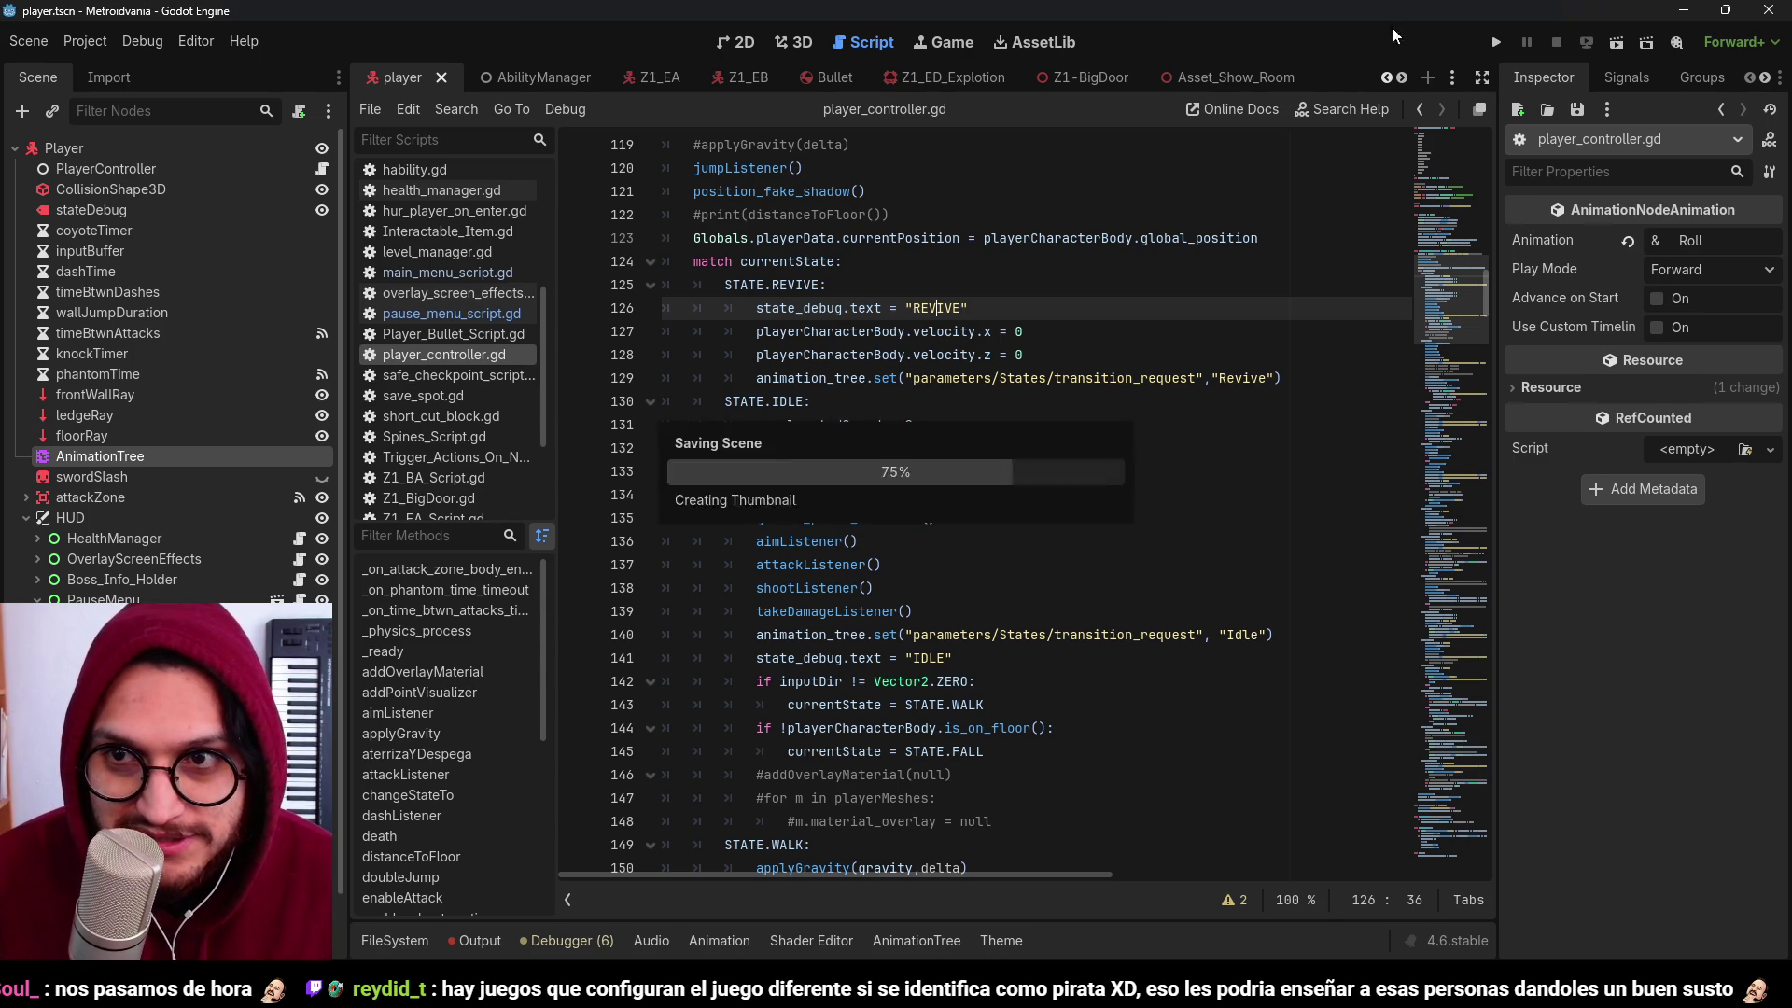
click(808, 42)
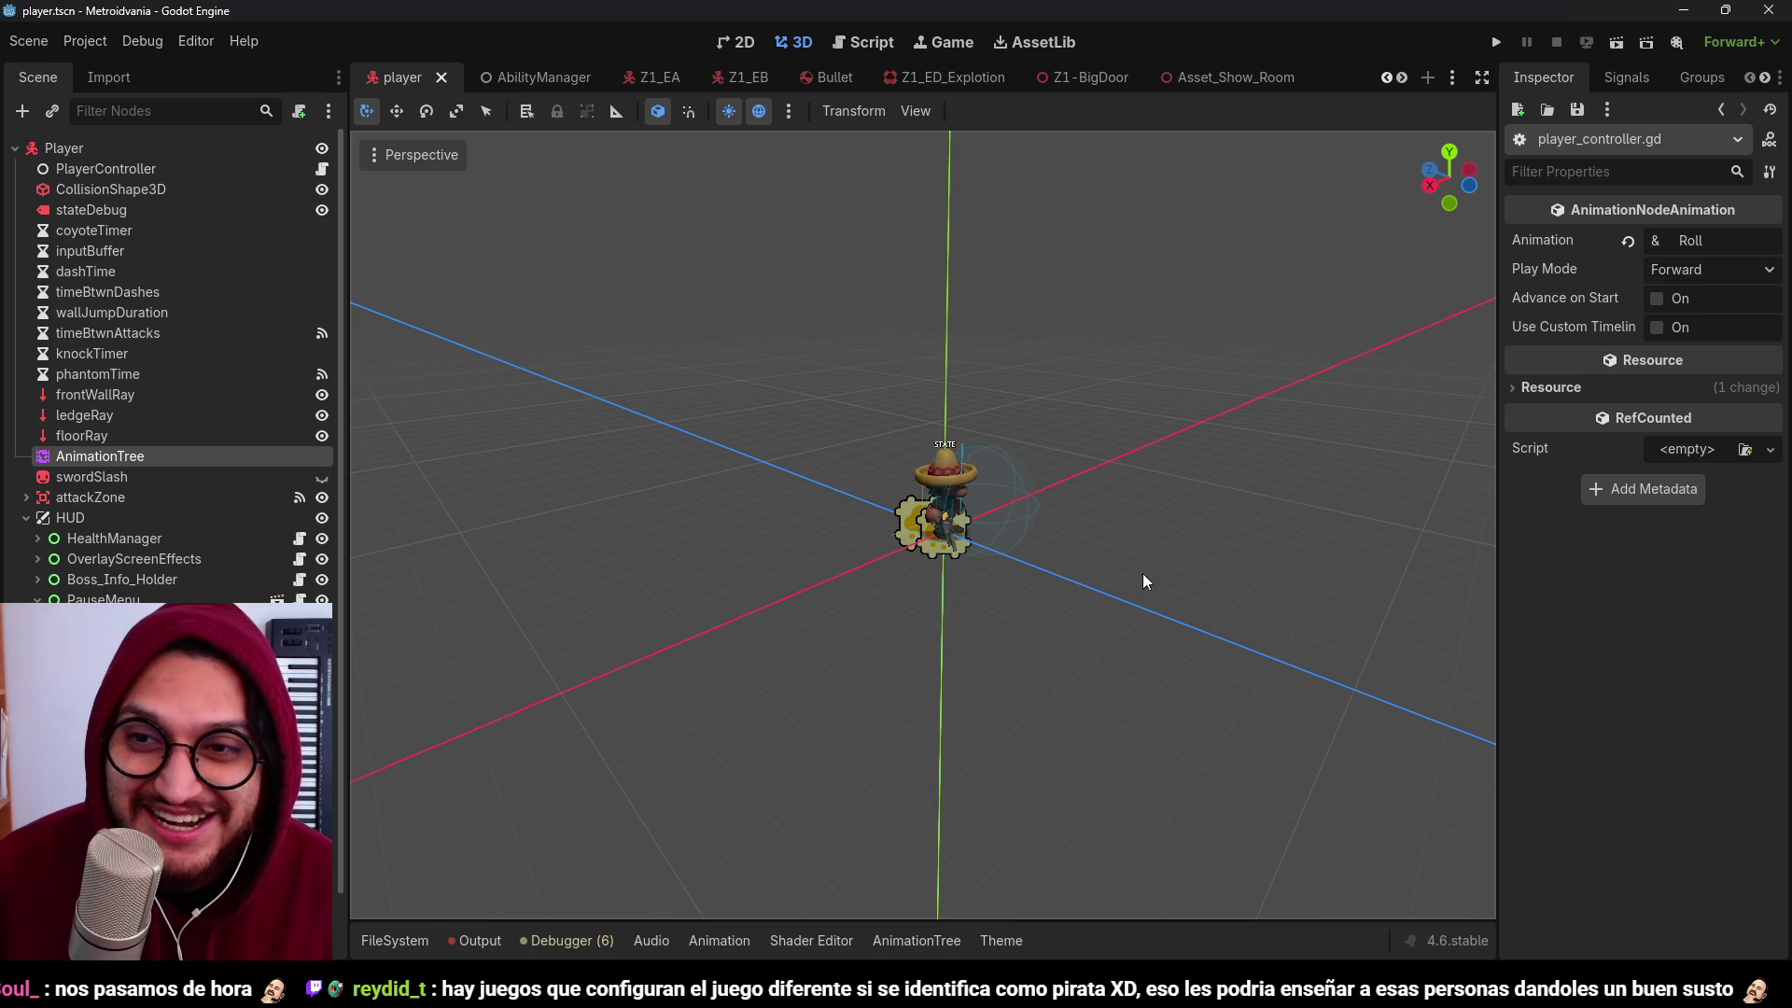
key(ctrl+s)
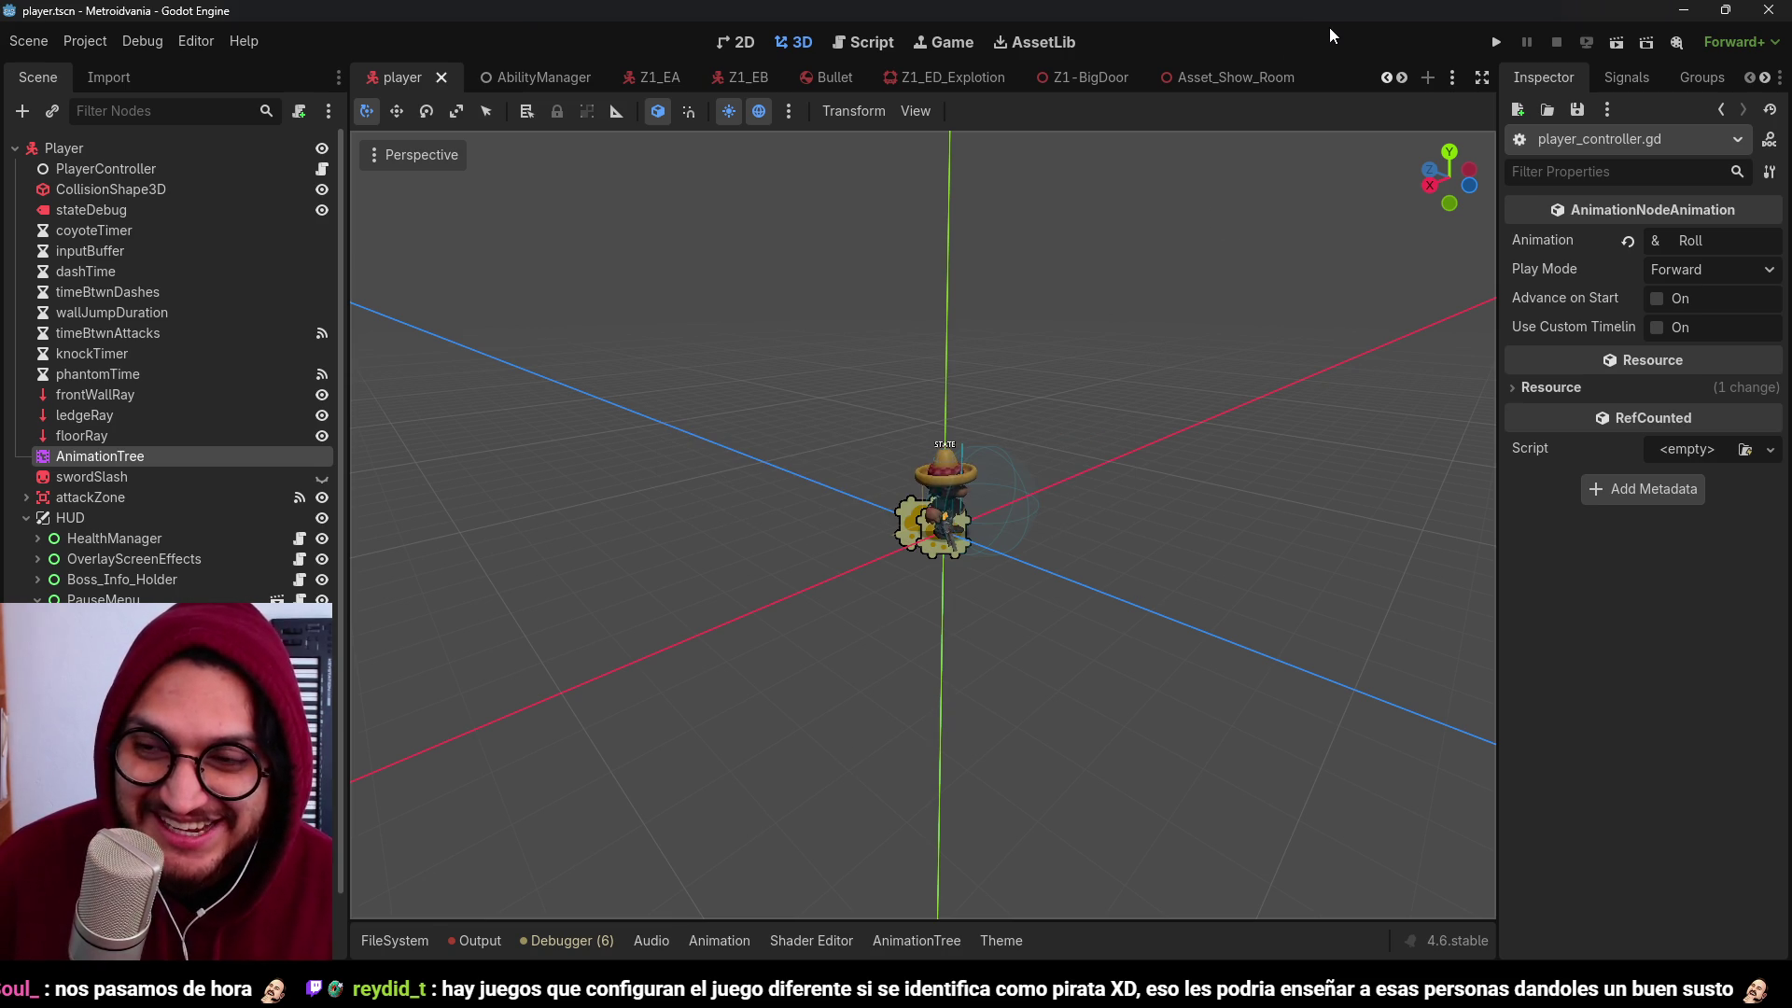